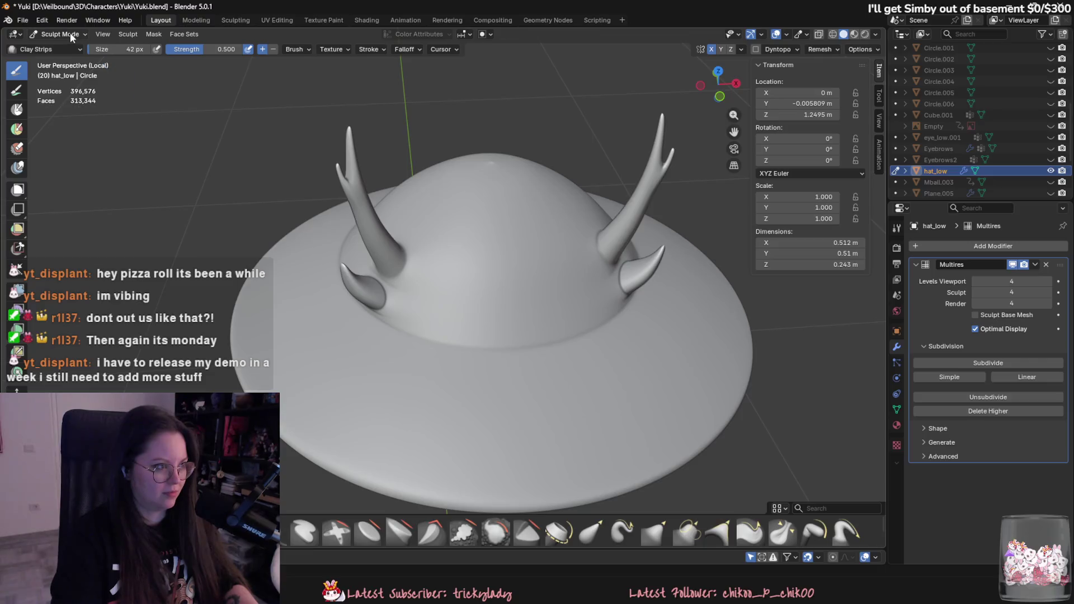
# Step: Switch the hat to Edit Mode, select all its vertices, then return to Sculpt Mode
pyautogui.click(66, 34)
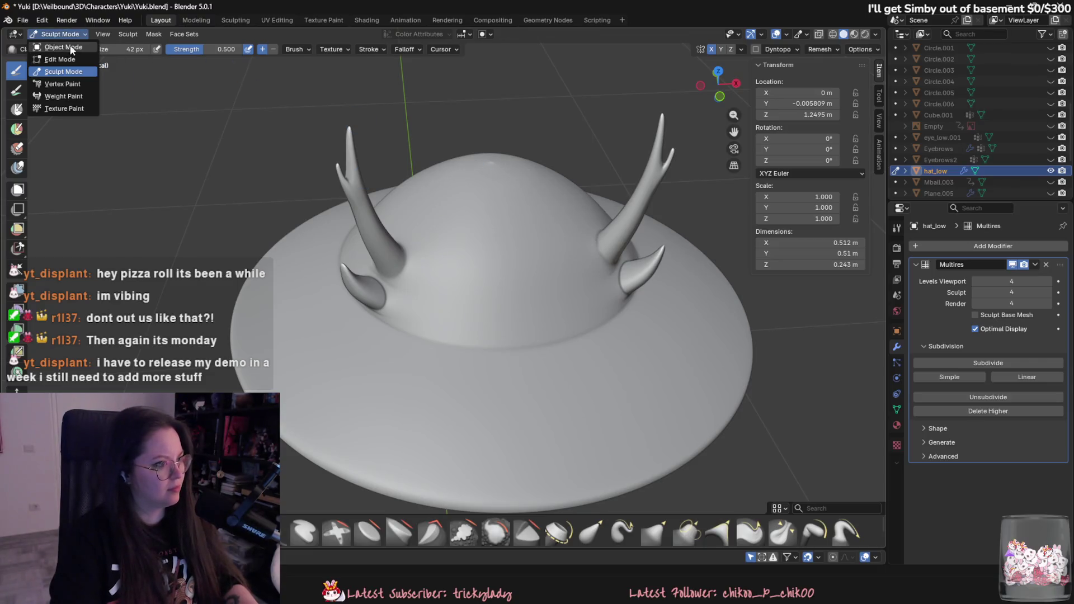
pyautogui.click(71, 48)
pyautogui.press('Tab')
pyautogui.press('a')
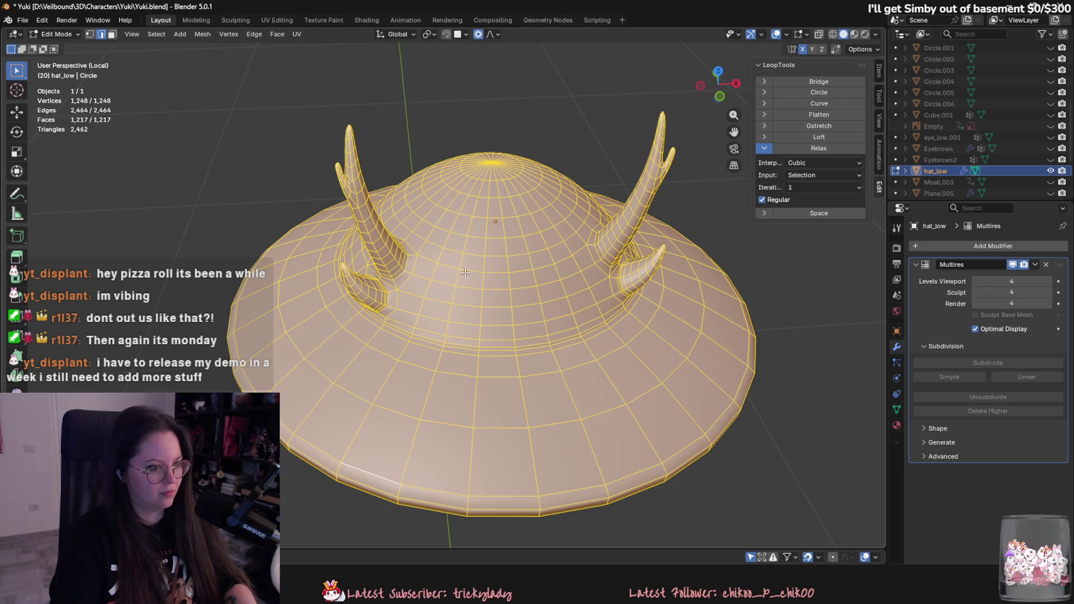
pyautogui.press('Tab')
pyautogui.click(66, 34)
pyautogui.click(66, 72)
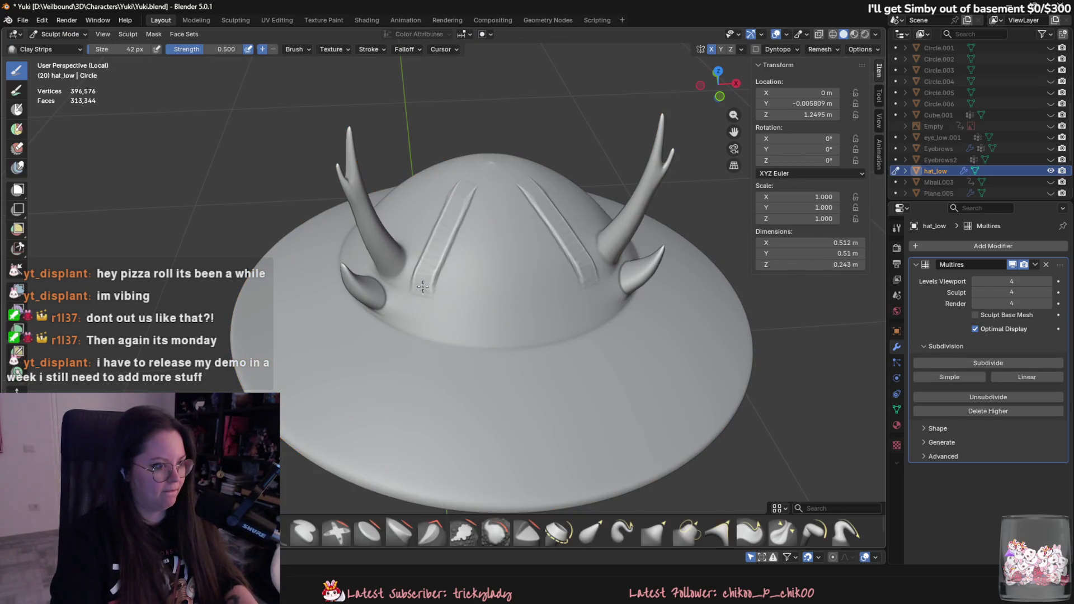
# Step: Undo the raised Clay Strips on the dome, then test a Crease Sharp stroke and undo it
pyautogui.hotkey('shift', 'c')
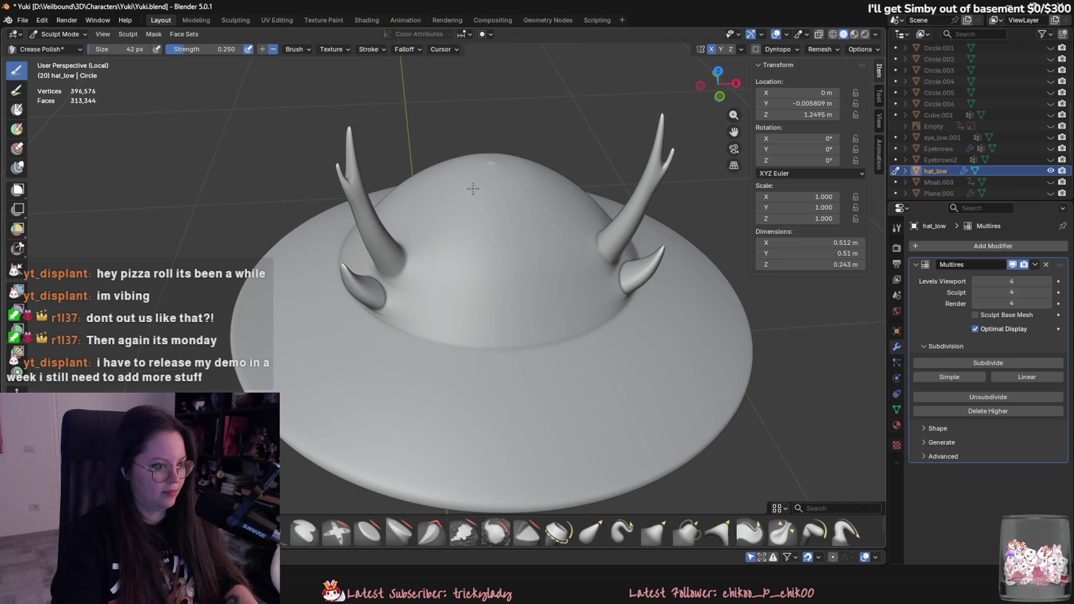
pyautogui.hotkey('ctrl', 'z')
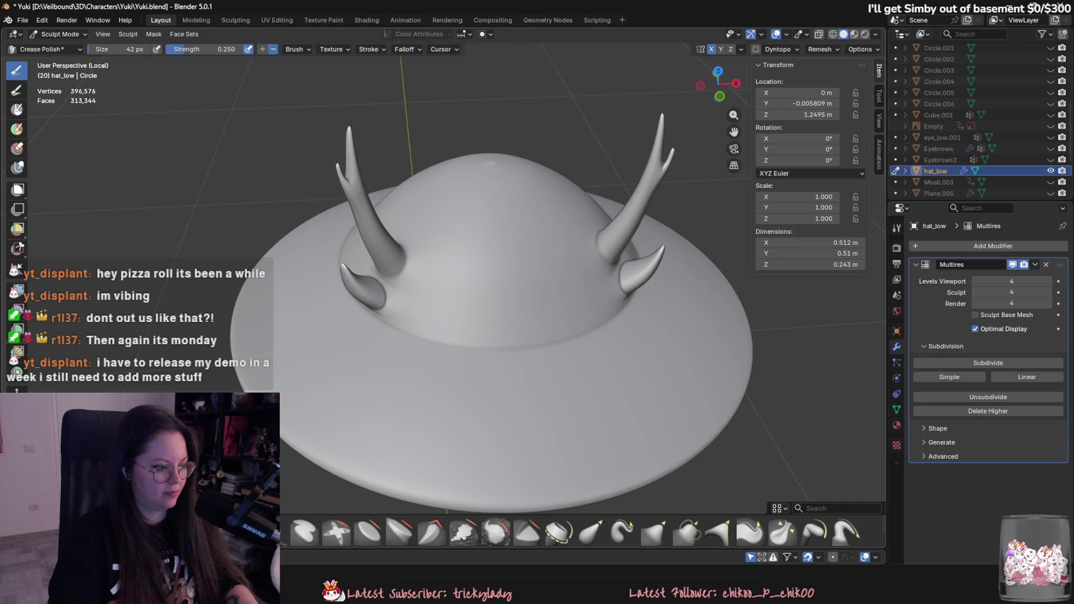
pyautogui.hotkey('shift', 'c')
pyautogui.moveTo(467, 180); pyautogui.dragTo(404, 313)
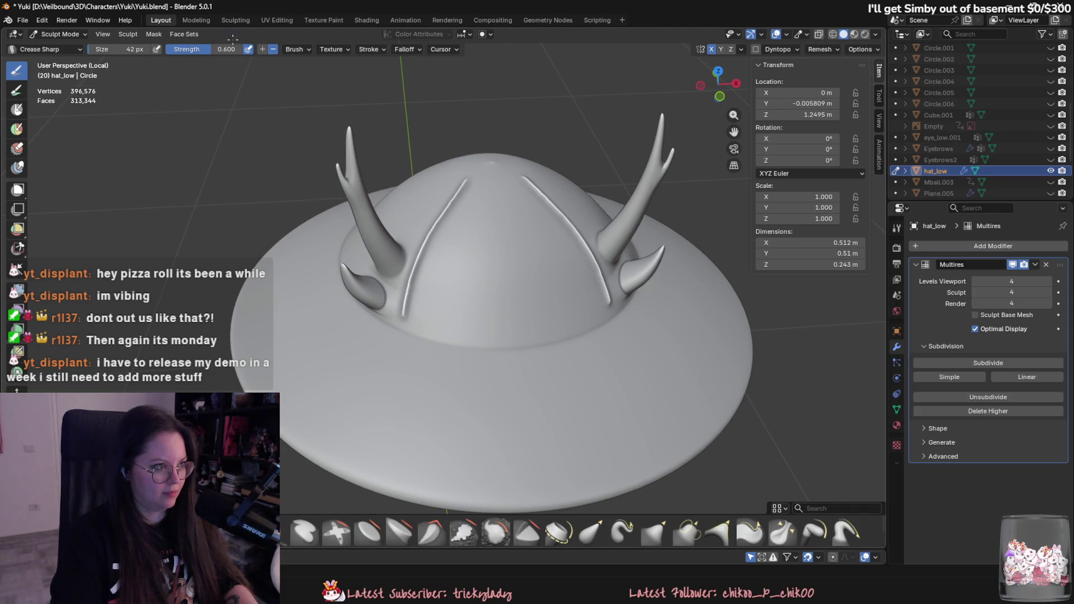
pyautogui.hotkey('ctrl', 'z')
# Step: Test new mirrored crease strokes down the dome, undo them, and switch to Crease Polish
pyautogui.moveTo(227, 50); pyautogui.dragTo(202, 49)
pyautogui.moveTo(481, 180); pyautogui.dragTo(356, 408)
pyautogui.hotkey('ctrl', 'z')
pyautogui.hotkey('ctrl', 'z')
pyautogui.hotkey('ctrl', 'shift', 'z')
pyautogui.hotkey('ctrl', 'shift', 'z')
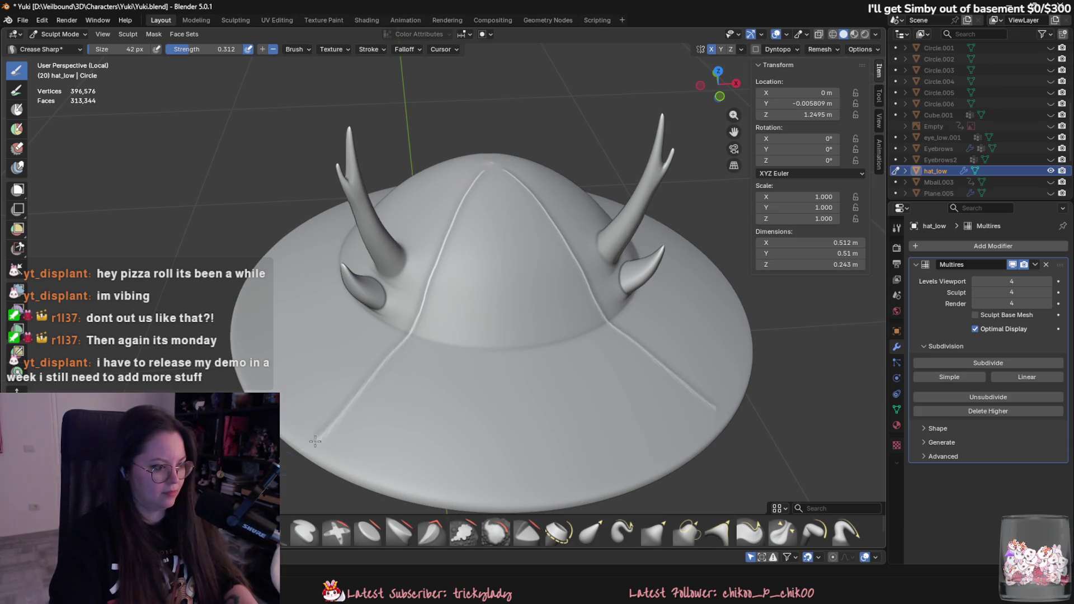
pyautogui.hotkey('ctrl', 'z')
pyautogui.hotkey('ctrl', 'z')
pyautogui.hotkey('shift', 'c')
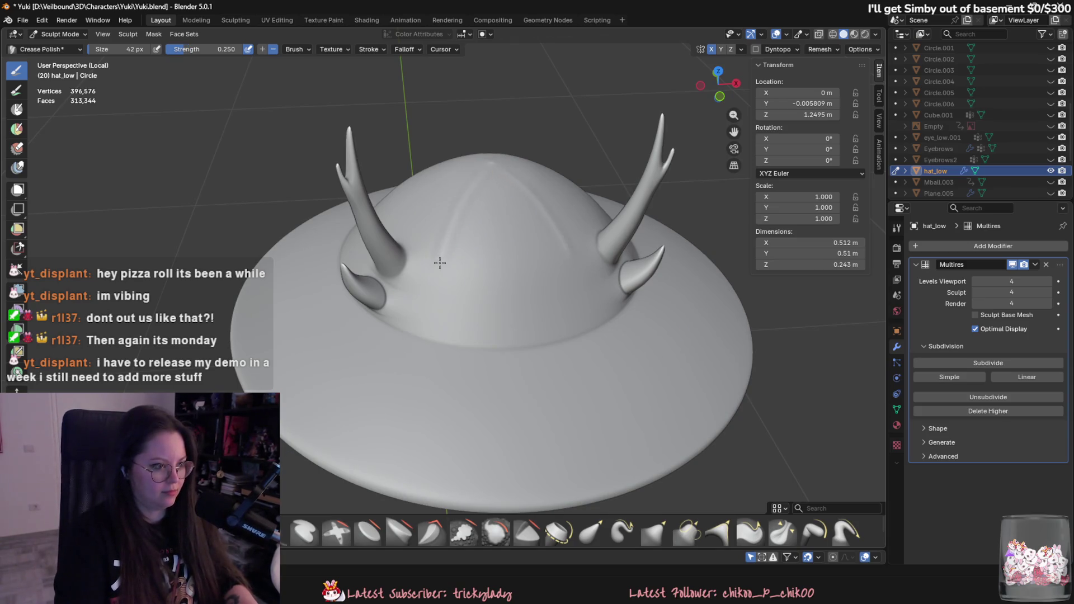
pyautogui.hotkey('ctrl', 'z')
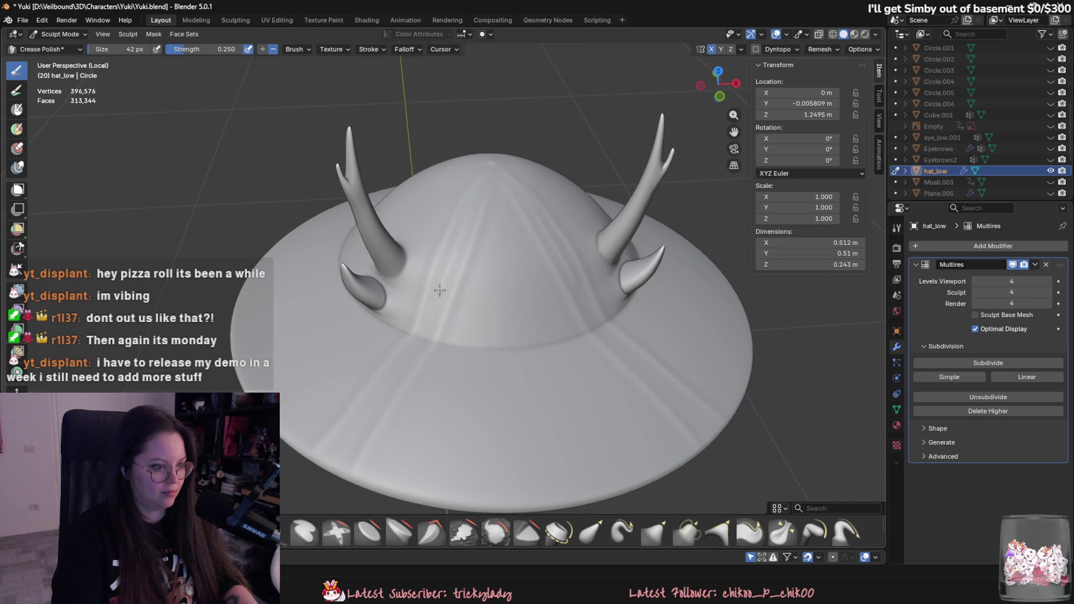
# Step: Set brush strength to 0.423 and try mirrored creases from dome top to brim, undoing the last
pyautogui.hotkey('shift', 'f')
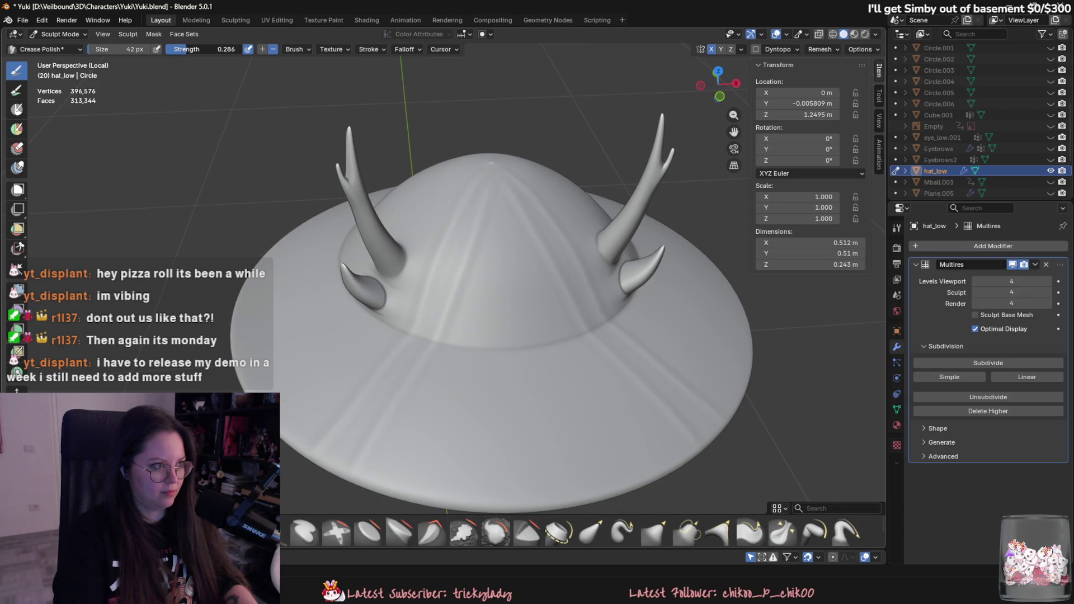
pyautogui.click(486, 147)
pyautogui.moveTo(487, 173); pyautogui.dragTo(316, 453)
pyautogui.moveTo(316, 453); pyautogui.dragTo(367, 324, button='middle')
pyautogui.moveTo(399, 275)
pyautogui.mouseDown(button='middle')
pyautogui.moveTo(493, 187)
pyautogui.moveTo(486, 170)
pyautogui.mouseUp(button='middle')
pyautogui.moveTo(477, 202); pyautogui.dragTo(309, 451)
pyautogui.moveTo(492, 167); pyautogui.dragTo(341, 447)
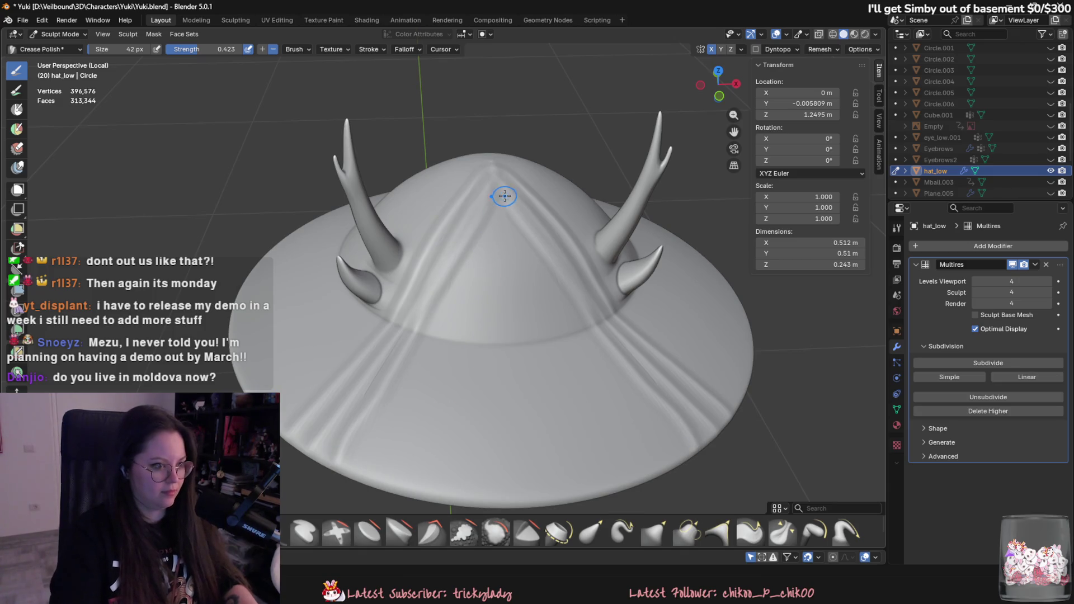
pyautogui.moveTo(487, 235)
pyautogui.mouseDown()
pyautogui.moveTo(499, 218)
pyautogui.moveTo(456, 247)
pyautogui.mouseUp()
pyautogui.moveTo(455, 247)
pyautogui.mouseDown(button='middle')
pyautogui.moveTo(468, 319)
pyautogui.moveTo(473, 214)
pyautogui.mouseUp(button='middle')
pyautogui.hotkey('ctrl', 'z')
pyautogui.hotkey('ctrl', 'z')
pyautogui.hotkey('ctrl', 'z')
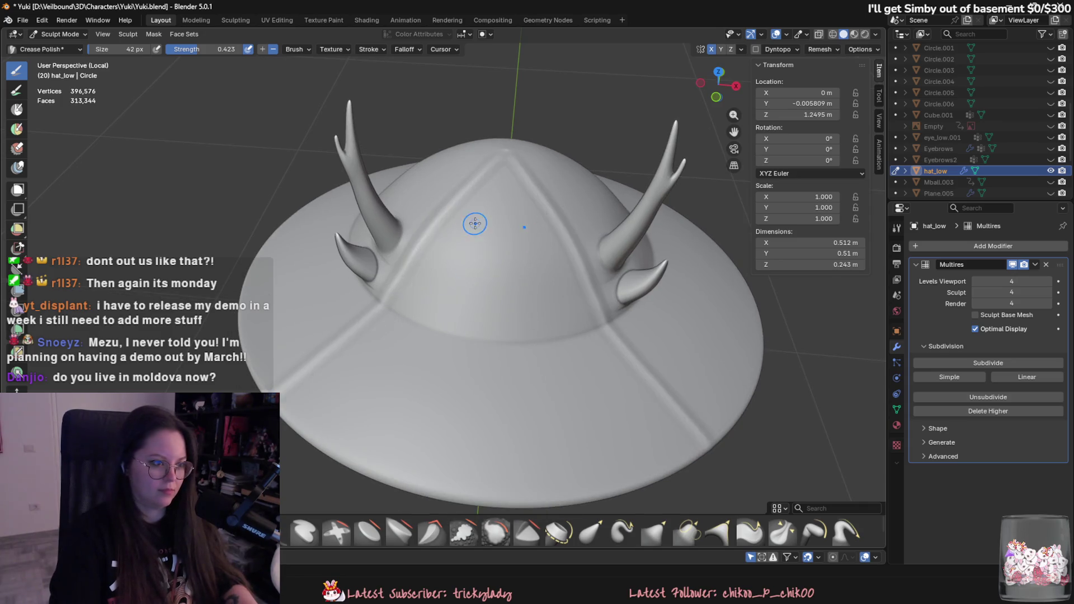
# Step: Carve four mirrored creases from the dome top across the brim, then undo the last one
pyautogui.moveTo(472, 152)
pyautogui.mouseDown()
pyautogui.moveTo(388, 311)
pyautogui.moveTo(291, 414)
pyautogui.mouseUp()
pyautogui.moveTo(483, 153); pyautogui.dragTo(342, 423)
pyautogui.moveTo(499, 162)
pyautogui.mouseDown()
pyautogui.moveTo(534, 232)
pyautogui.moveTo(562, 349)
pyautogui.moveTo(632, 475)
pyautogui.mouseUp()
pyautogui.moveTo(506, 160)
pyautogui.mouseDown()
pyautogui.moveTo(442, 325)
pyautogui.moveTo(355, 459)
pyautogui.mouseUp()
pyautogui.moveTo(458, 397)
pyautogui.mouseDown(button='middle')
pyautogui.moveTo(415, 338)
pyautogui.moveTo(499, 211)
pyautogui.moveTo(530, 242)
pyautogui.mouseUp(button='middle')
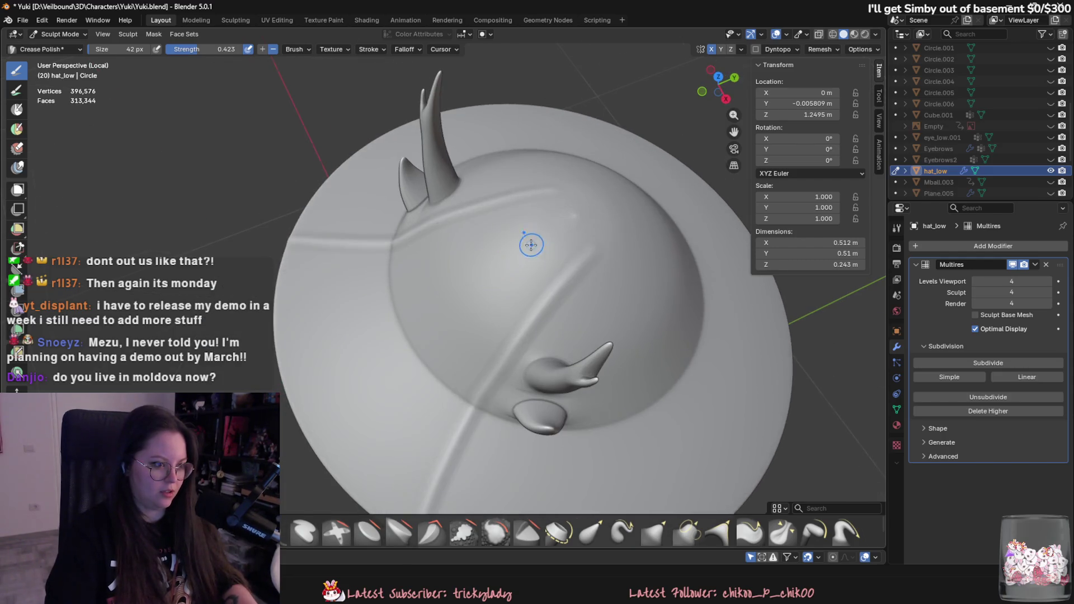
pyautogui.hotkey('ctrl', 'z')
pyautogui.hotkey('ctrl', 'z')
pyautogui.hotkey('ctrl', 'z')
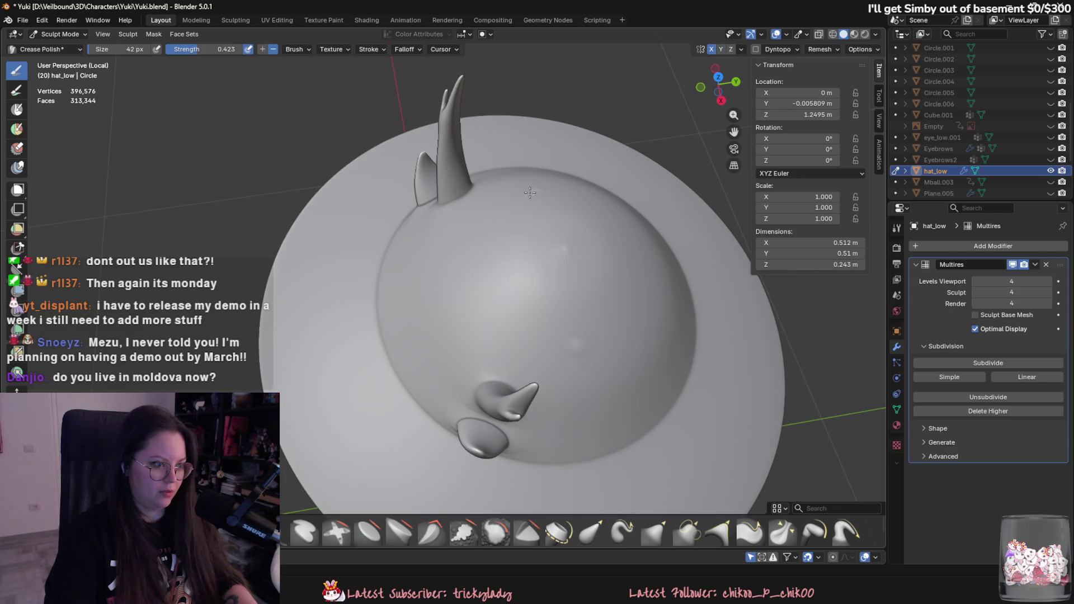
# Step: Carve and deepen crease grooves leftward from the dome top, then smooth them away
pyautogui.moveTo(529, 193)
pyautogui.mouseDown()
pyautogui.moveTo(445, 210)
pyautogui.moveTo(294, 214)
pyautogui.mouseUp()
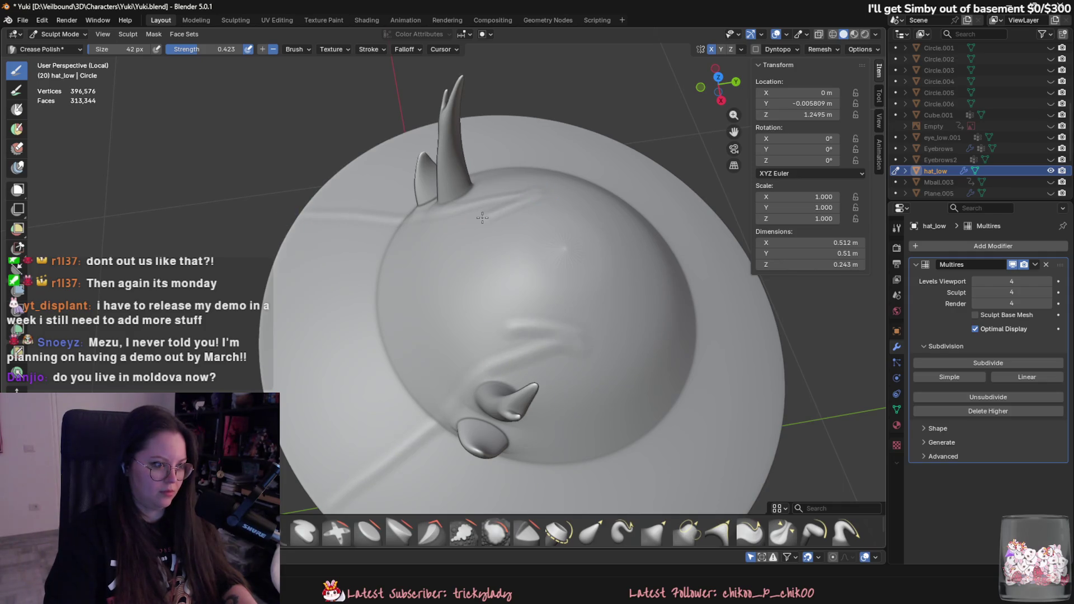
pyautogui.moveTo(507, 204); pyautogui.dragTo(263, 231)
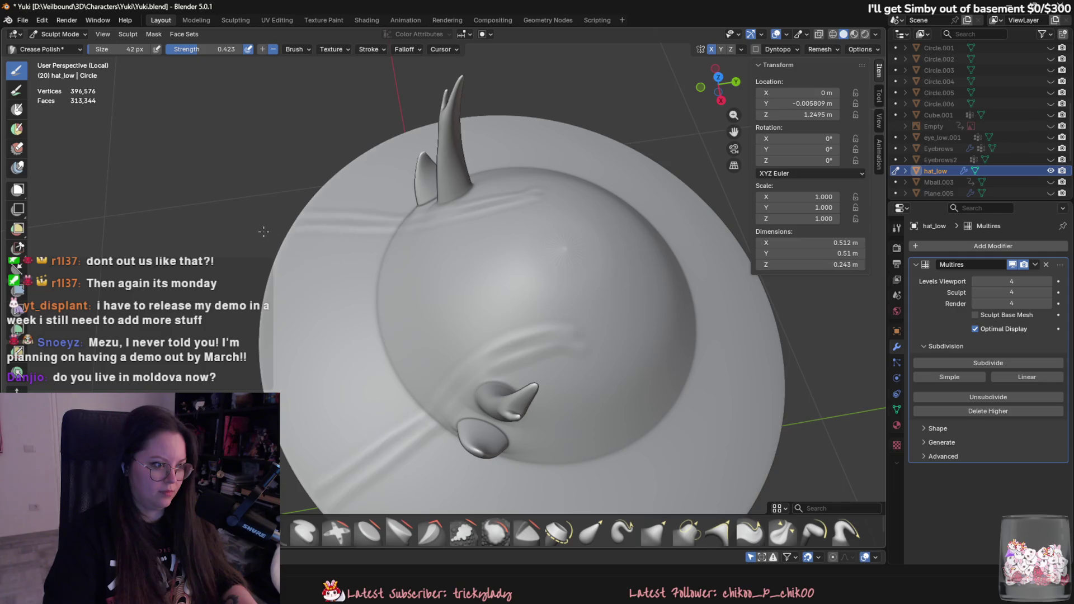
pyautogui.moveTo(541, 202); pyautogui.dragTo(399, 237)
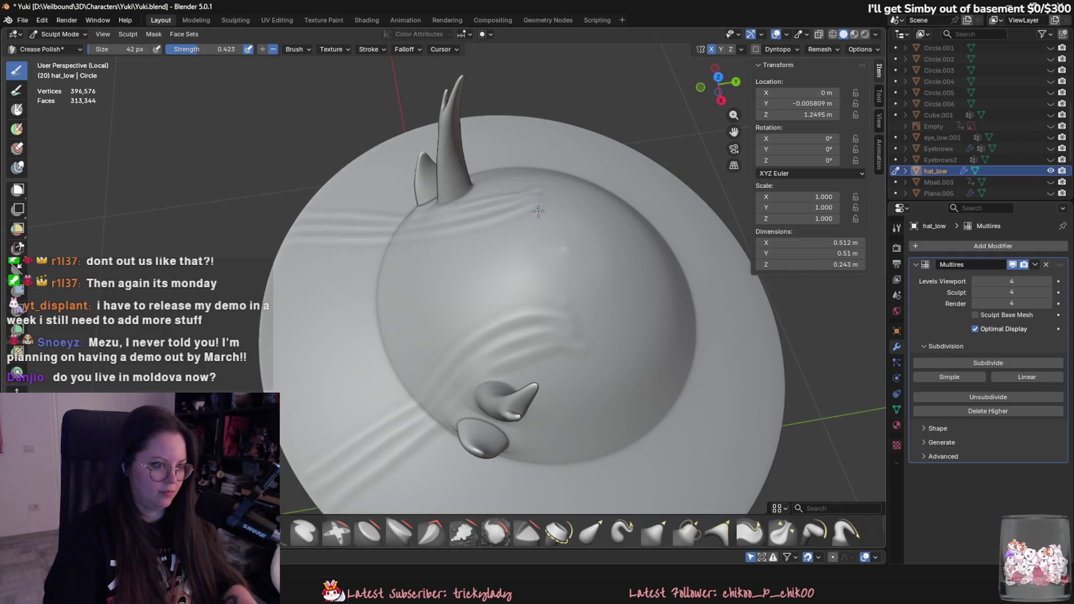
pyautogui.moveTo(538, 212); pyautogui.dragTo(377, 248)
pyautogui.moveTo(597, 239)
pyautogui.keyDown('shift'); pyautogui.mouseDown()
pyautogui.moveTo(546, 228)
pyautogui.moveTo(359, 234)
pyautogui.moveTo(276, 262)
pyautogui.moveTo(392, 247)
pyautogui.moveTo(576, 198)
pyautogui.mouseUp(); pyautogui.keyUp('shift')
pyautogui.moveTo(682, 190)
pyautogui.mouseDown(button='middle')
pyautogui.moveTo(415, 204)
pyautogui.moveTo(357, 267)
pyautogui.mouseUp(button='middle')
# Step: Stroke creases up the dome, down its right side, and repeatedly along the front brim
pyautogui.moveTo(337, 366)
pyautogui.mouseDown()
pyautogui.moveTo(380, 246)
pyautogui.moveTo(425, 221)
pyautogui.mouseUp()
pyautogui.moveTo(456, 216); pyautogui.dragTo(463, 243, button='middle')
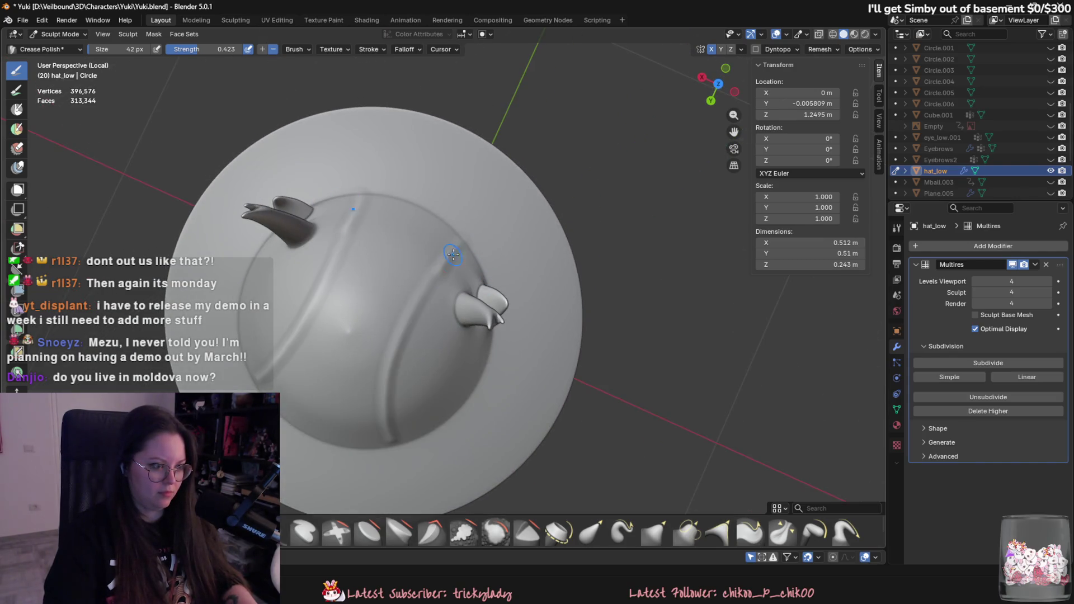
pyautogui.moveTo(458, 242)
pyautogui.mouseDown()
pyautogui.moveTo(415, 313)
pyautogui.moveTo(386, 410)
pyautogui.mouseUp()
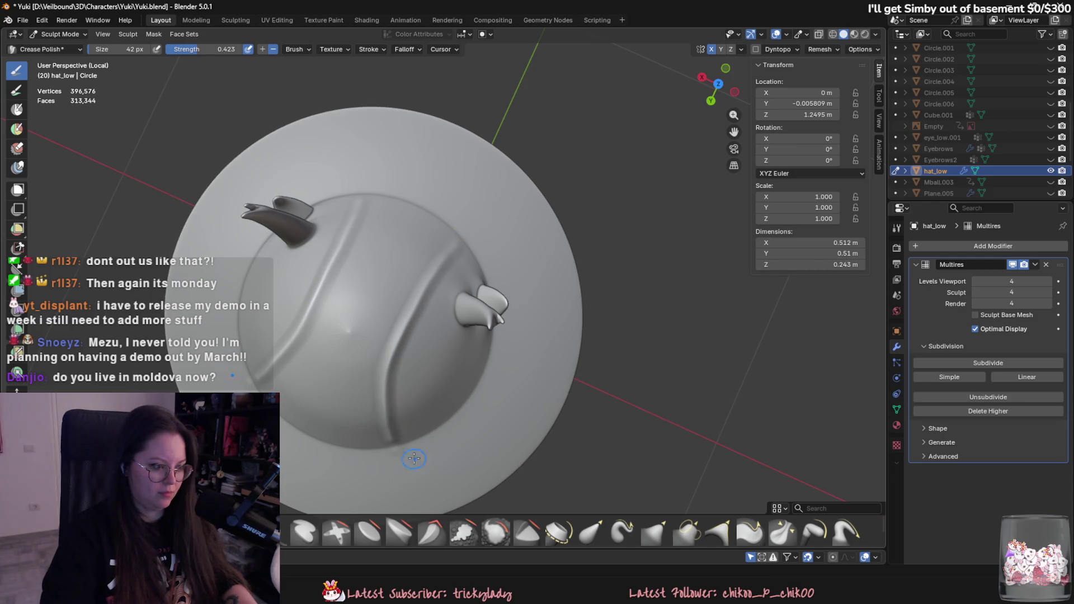
pyautogui.moveTo(413, 459); pyautogui.dragTo(436, 291, button='middle')
pyautogui.moveTo(433, 286); pyautogui.dragTo(433, 388)
pyautogui.moveTo(434, 388); pyautogui.dragTo(561, 331, button='middle')
pyautogui.moveTo(561, 331); pyautogui.dragTo(610, 447)
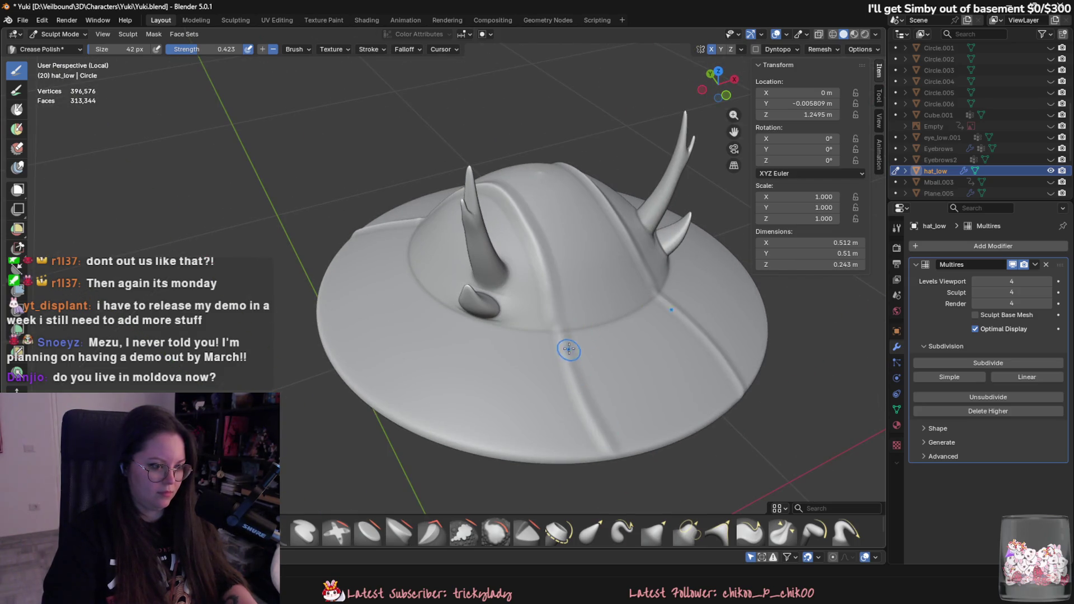
pyautogui.moveTo(569, 349); pyautogui.dragTo(609, 447)
pyautogui.moveTo(556, 329)
pyautogui.mouseDown()
pyautogui.moveTo(607, 445)
pyautogui.moveTo(555, 323)
pyautogui.mouseUp()
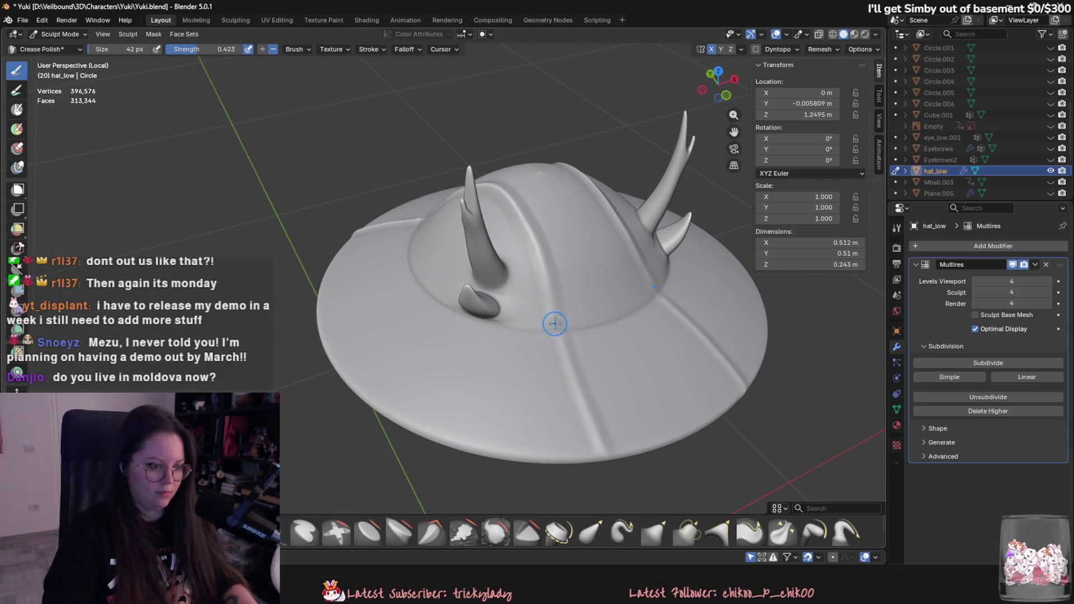
pyautogui.moveTo(623, 422)
pyautogui.mouseDown(button='middle')
pyautogui.moveTo(640, 434)
pyautogui.moveTo(731, 440)
pyautogui.moveTo(740, 405)
pyautogui.mouseUp(button='middle')
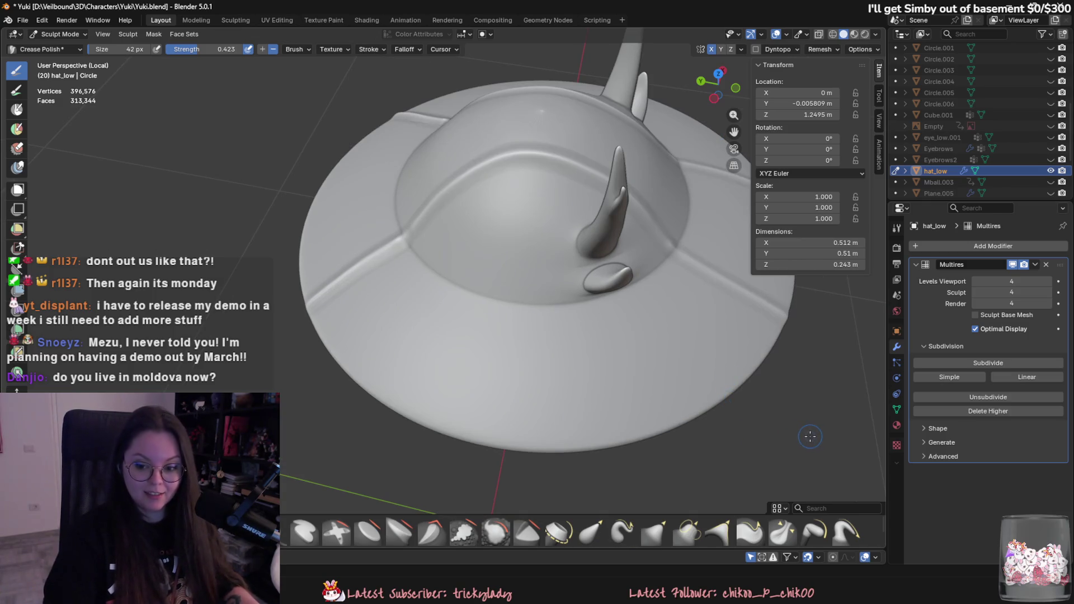
# Step: Carve crease grooves on the underside of the hat brim
pyautogui.moveTo(862, 446); pyautogui.dragTo(629, 247, button='middle')
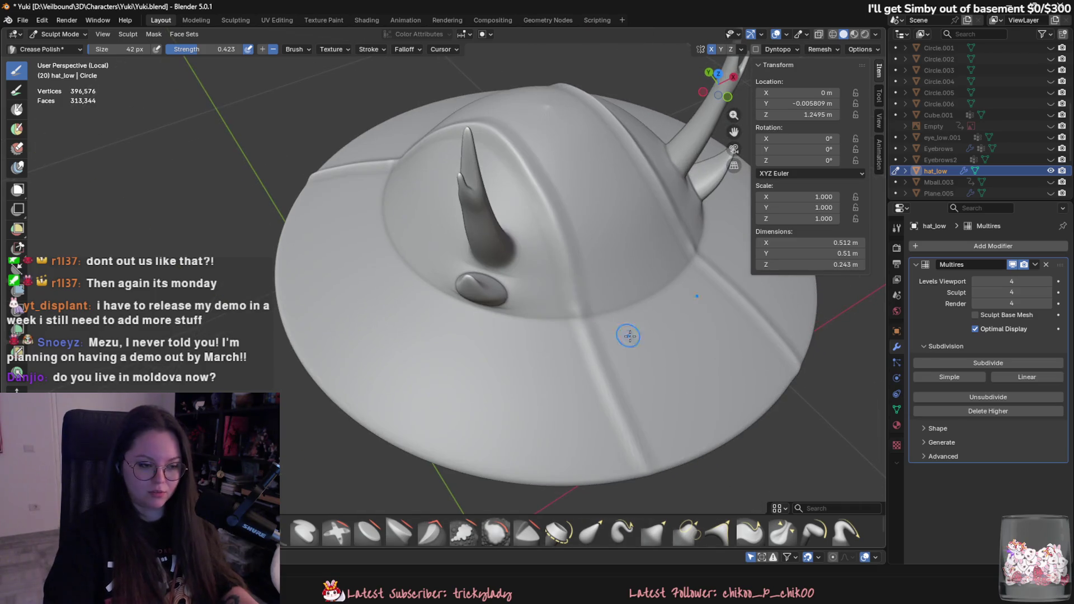
pyautogui.scroll(3, 661, 357)
pyautogui.moveTo(603, 319)
pyautogui.mouseDown(button='middle')
pyautogui.moveTo(494, 254)
pyautogui.moveTo(459, 284)
pyautogui.mouseUp(button='middle')
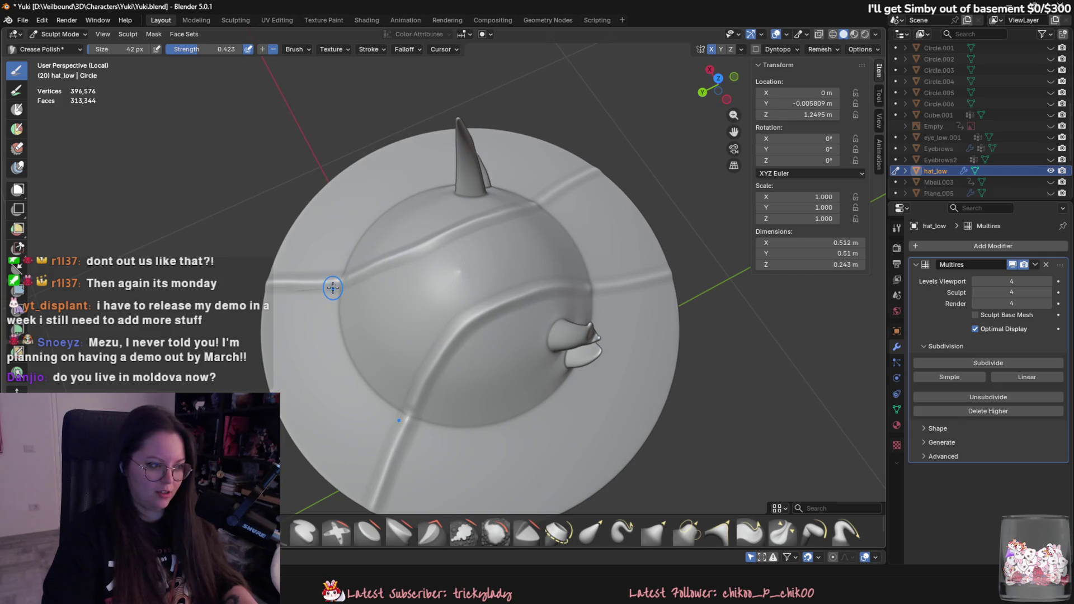
pyautogui.moveTo(332, 287); pyautogui.dragTo(538, 144, button='middle')
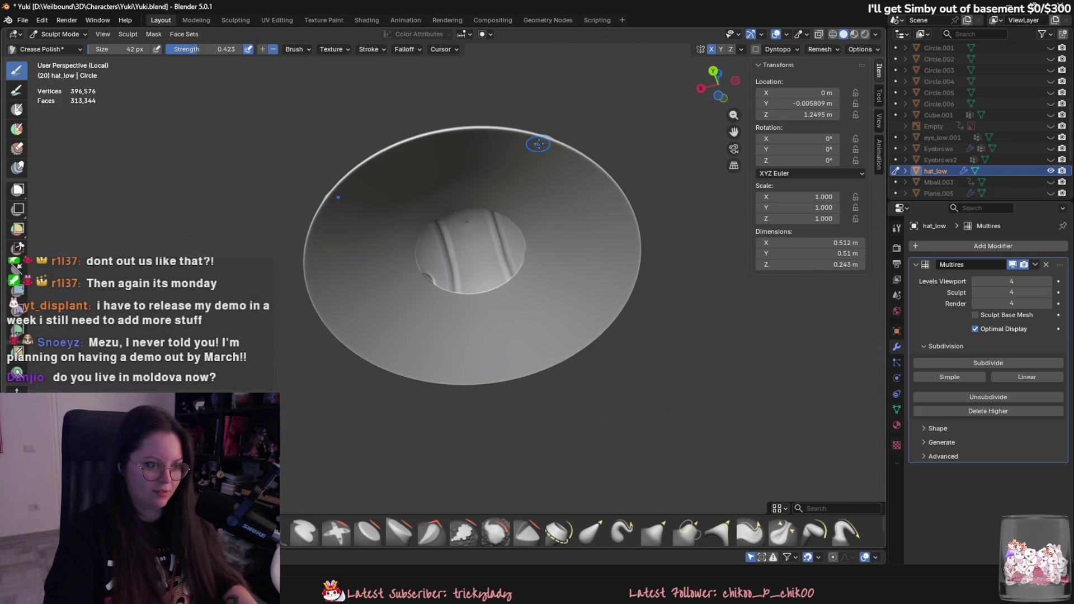
pyautogui.moveTo(521, 180); pyautogui.dragTo(498, 212)
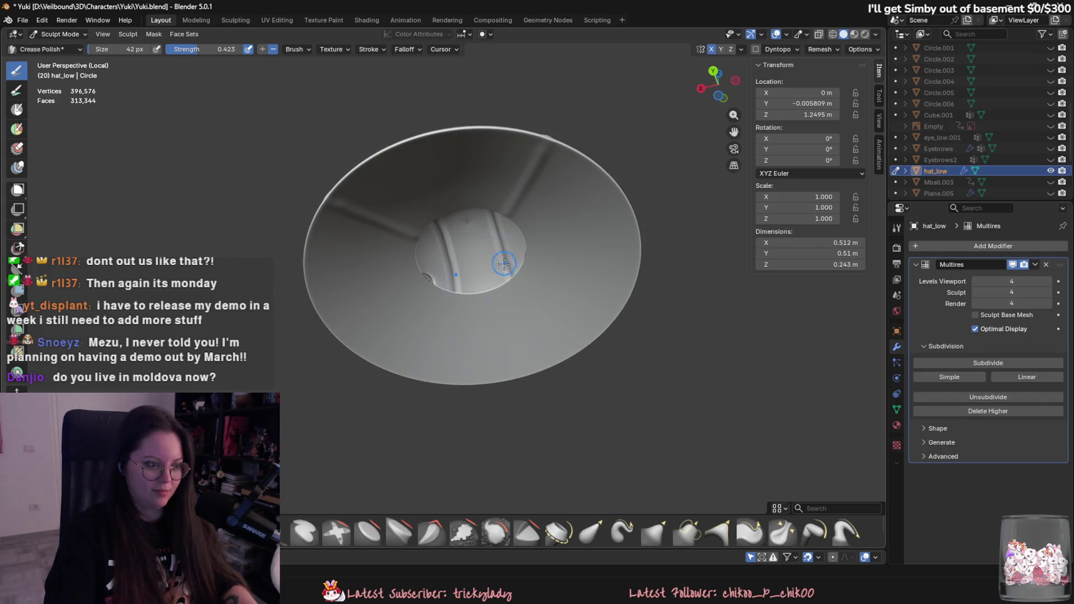
# Step: Carve a crease down the dome and another up the brim toward the dome
pyautogui.moveTo(504, 264); pyautogui.dragTo(497, 390, button='middle')
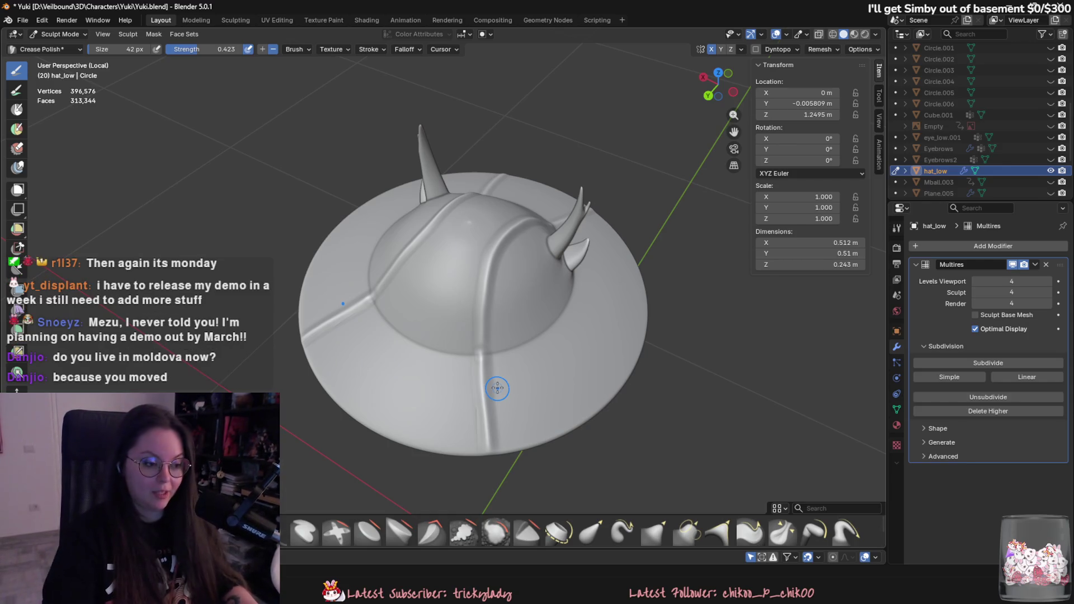
pyautogui.moveTo(497, 388)
pyautogui.mouseDown(button='middle')
pyautogui.moveTo(501, 412)
pyautogui.moveTo(487, 347)
pyautogui.moveTo(479, 379)
pyautogui.moveTo(499, 382)
pyautogui.mouseUp(button='middle')
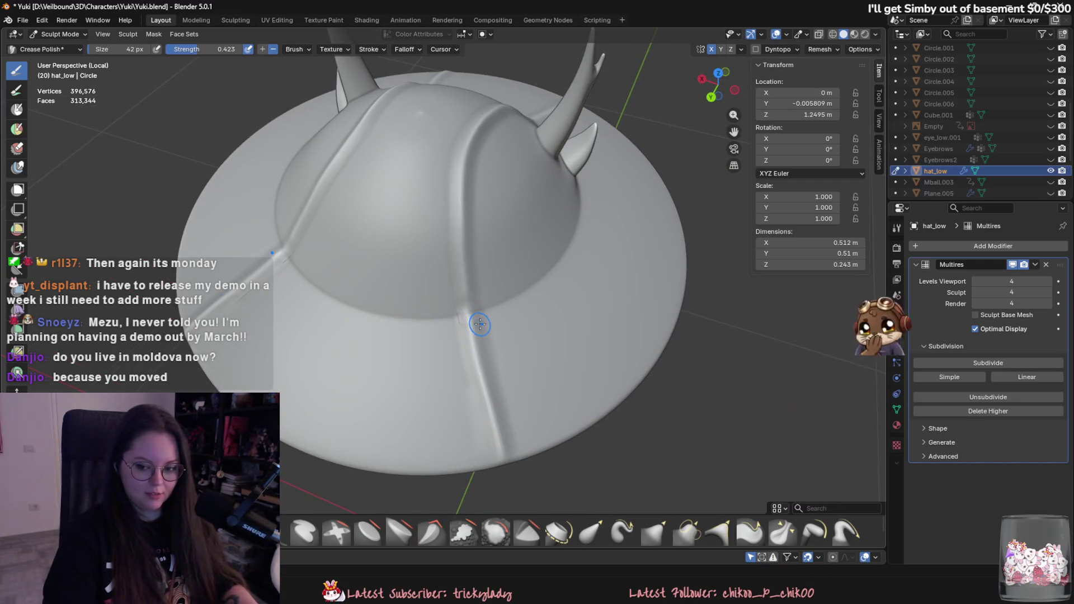
pyautogui.moveTo(477, 321); pyautogui.dragTo(534, 376, button='middle')
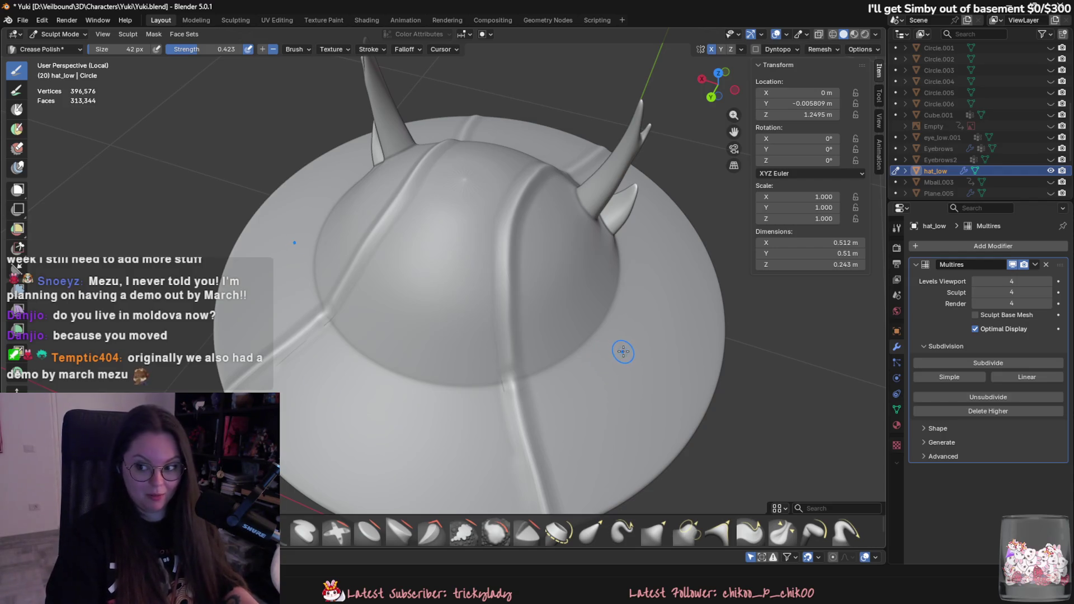
pyautogui.moveTo(620, 352); pyautogui.dragTo(503, 192, button='middle')
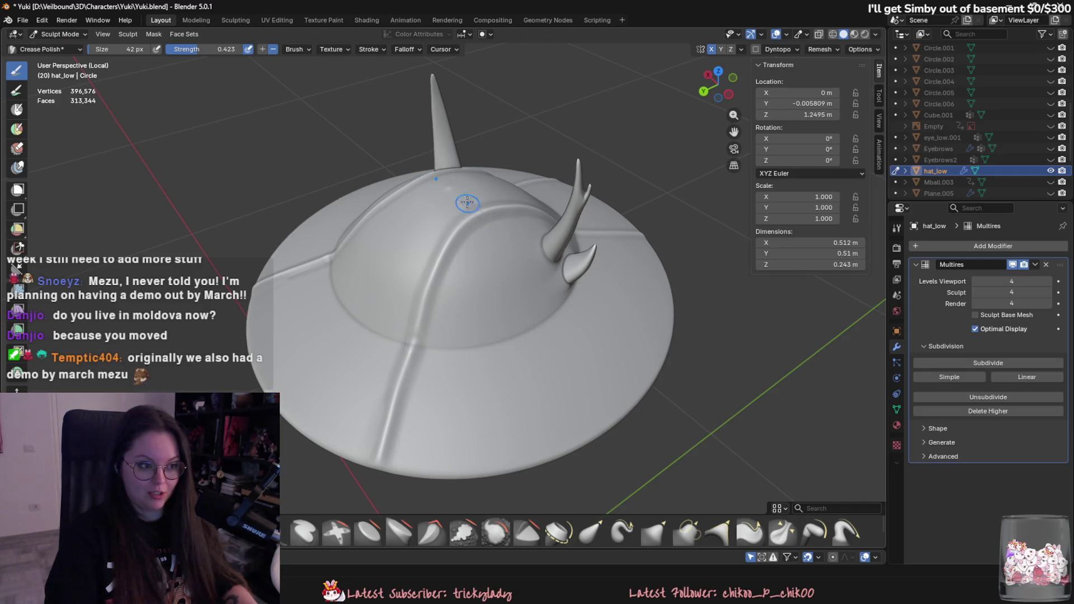
pyautogui.moveTo(455, 193); pyautogui.dragTo(488, 249)
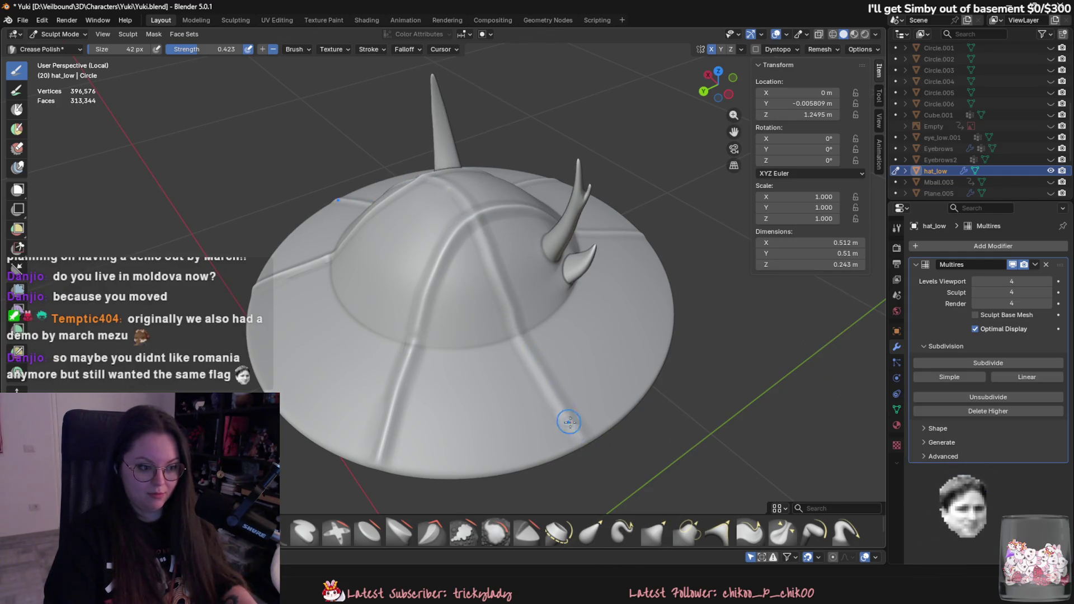
pyautogui.moveTo(579, 439)
pyautogui.mouseDown()
pyautogui.moveTo(509, 342)
pyautogui.moveTo(485, 265)
pyautogui.mouseUp()
pyautogui.moveTo(428, 204)
pyautogui.mouseDown(button='middle')
pyautogui.moveTo(478, 233)
pyautogui.moveTo(501, 210)
pyautogui.mouseUp(button='middle')
# Step: Undo the last dome-and-brim crease and carve a new groove down the dome
pyautogui.hotkey('ctrl', 'z')
pyautogui.hotkey('ctrl', 'z')
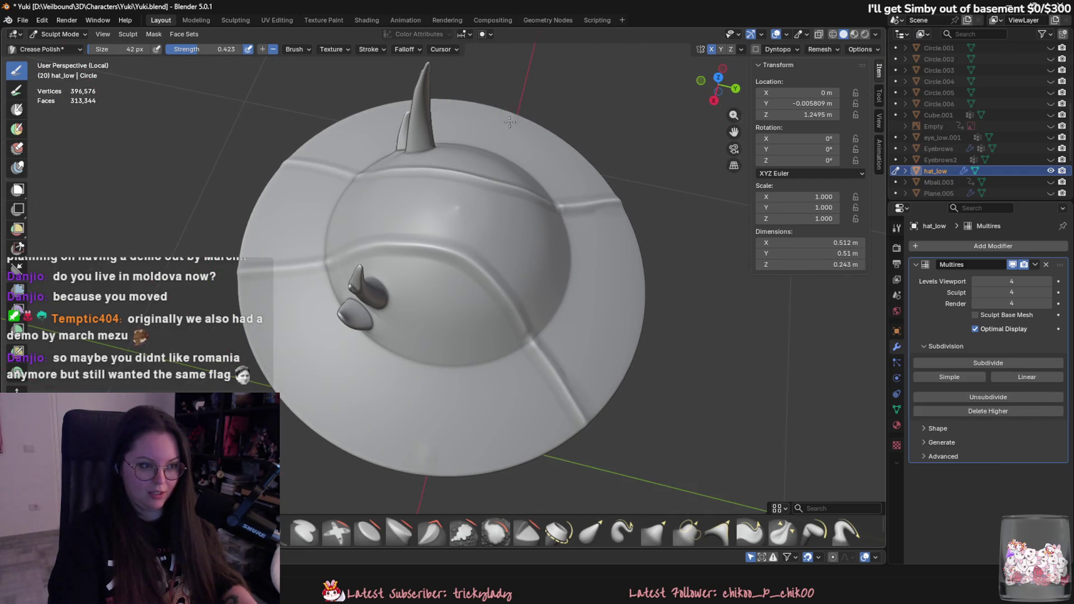
pyautogui.moveTo(491, 193)
pyautogui.mouseDown()
pyautogui.moveTo(470, 245)
pyautogui.moveTo(491, 187)
pyautogui.moveTo(429, 507)
pyautogui.mouseUp()
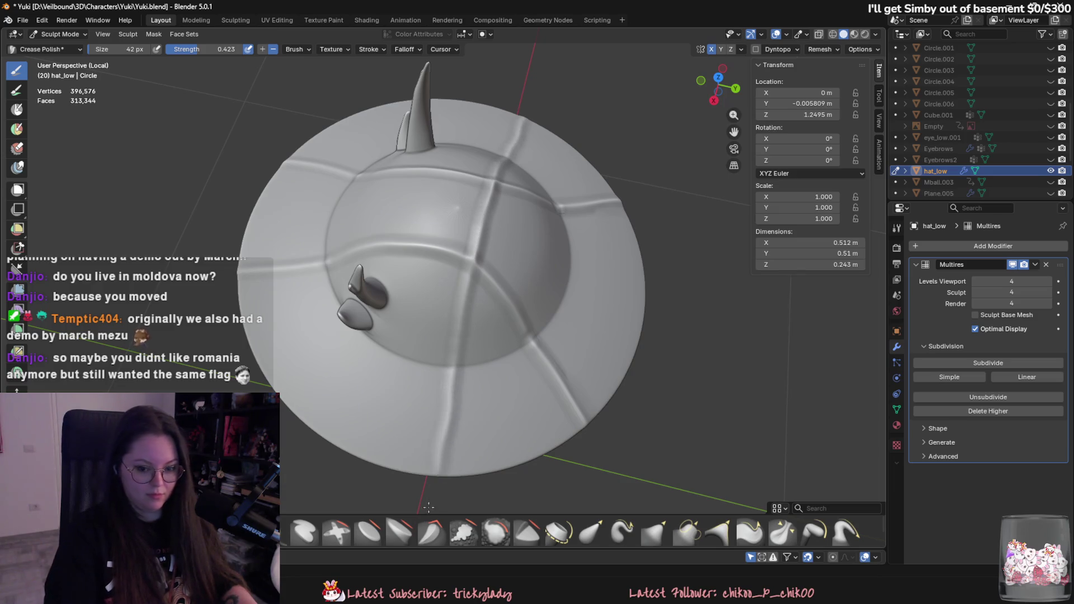
pyautogui.moveTo(489, 427)
pyautogui.mouseDown(button='middle')
pyautogui.moveTo(447, 340)
pyautogui.moveTo(514, 407)
pyautogui.moveTo(532, 486)
pyautogui.moveTo(470, 350)
pyautogui.mouseUp(button='middle')
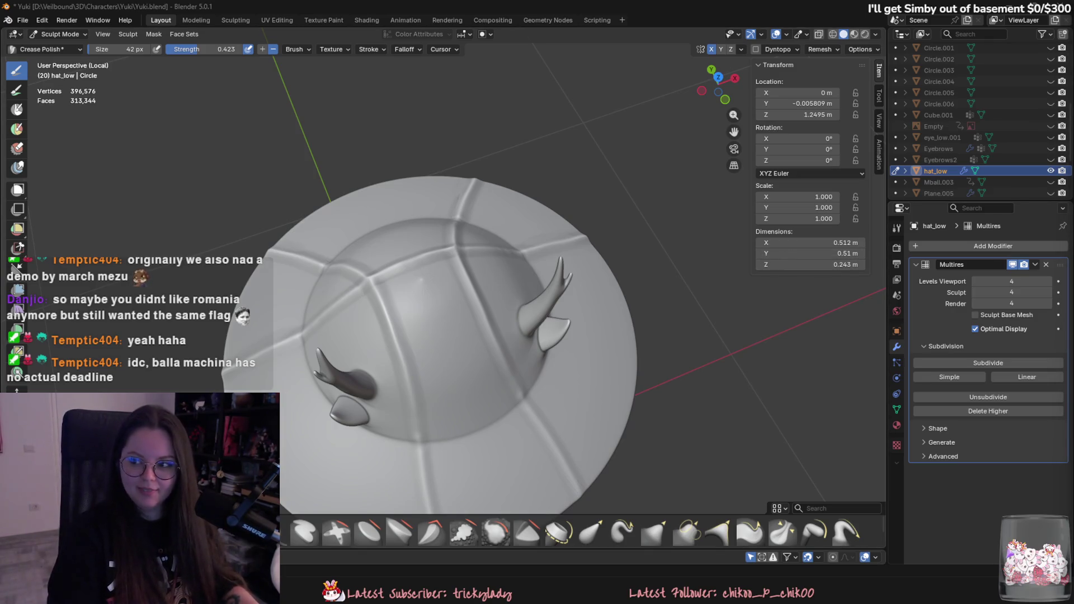
# Step: Zoom in on a horn and sharpen the creases around both mirrored horn bases
pyautogui.moveTo(600, 352); pyautogui.dragTo(465, 246, button='middle')
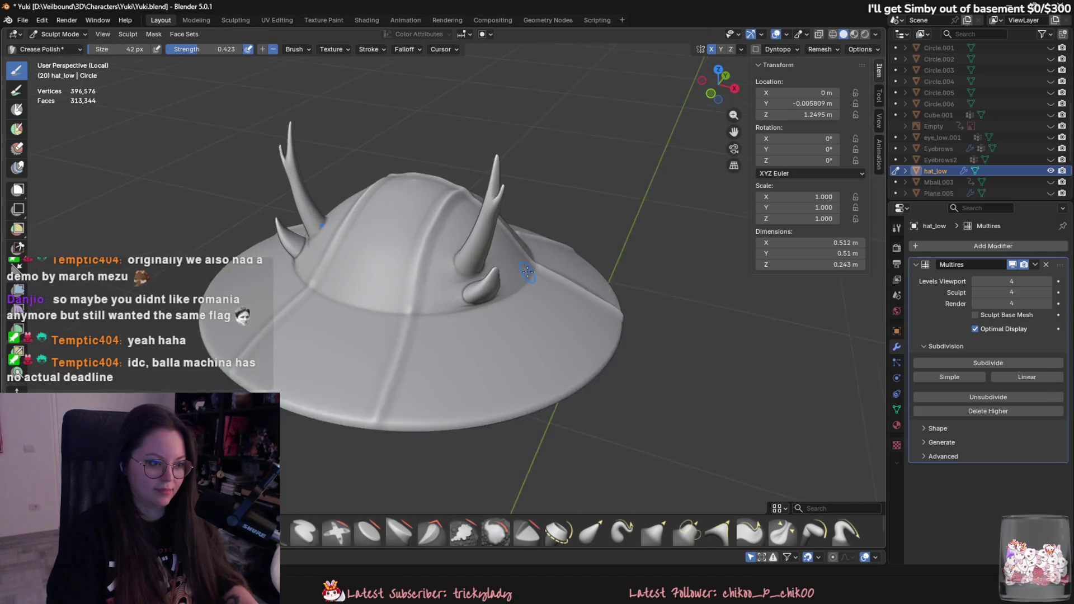
pyautogui.scroll(5, 460, 249)
pyautogui.moveTo(471, 226)
pyautogui.mouseDown()
pyautogui.moveTo(469, 204)
pyautogui.moveTo(495, 253)
pyautogui.mouseUp()
pyautogui.scroll(-4, 474, 233)
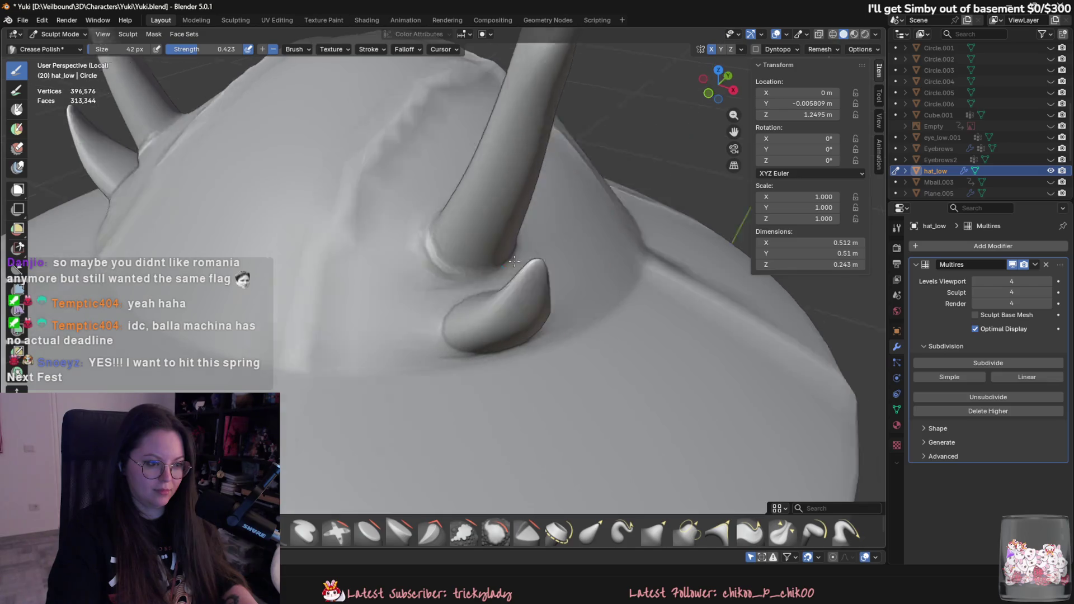
pyautogui.moveTo(475, 233); pyautogui.dragTo(402, 255, button='middle')
pyautogui.scroll(4, 403, 256)
pyautogui.moveTo(274, 243); pyautogui.dragTo(322, 216)
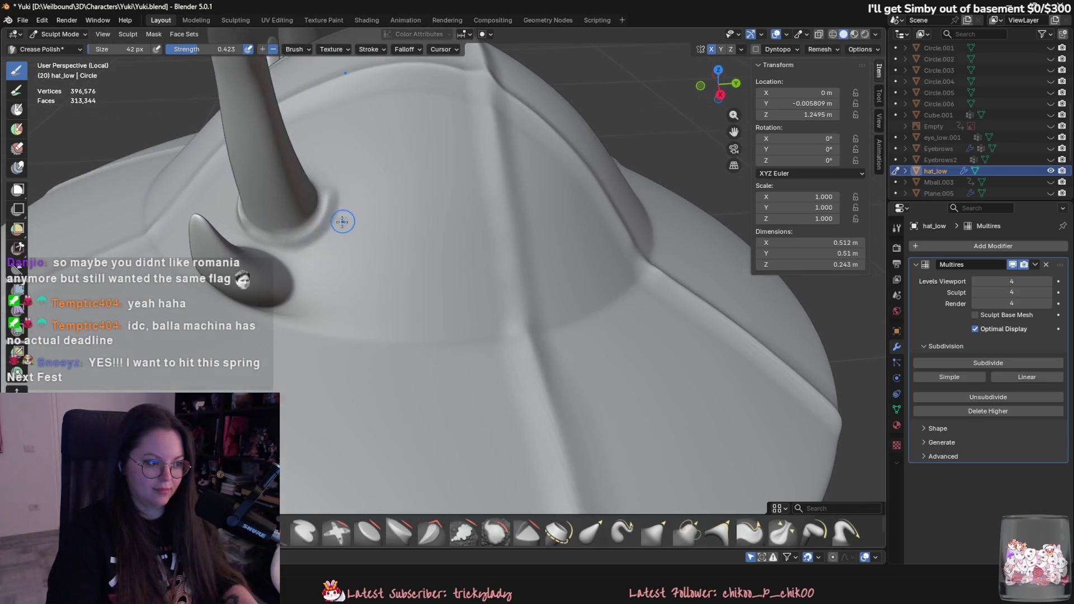
# Step: Sharpen the crease around the horn base and along the small horn tip's edge
pyautogui.moveTo(342, 218); pyautogui.dragTo(249, 191, button='middle')
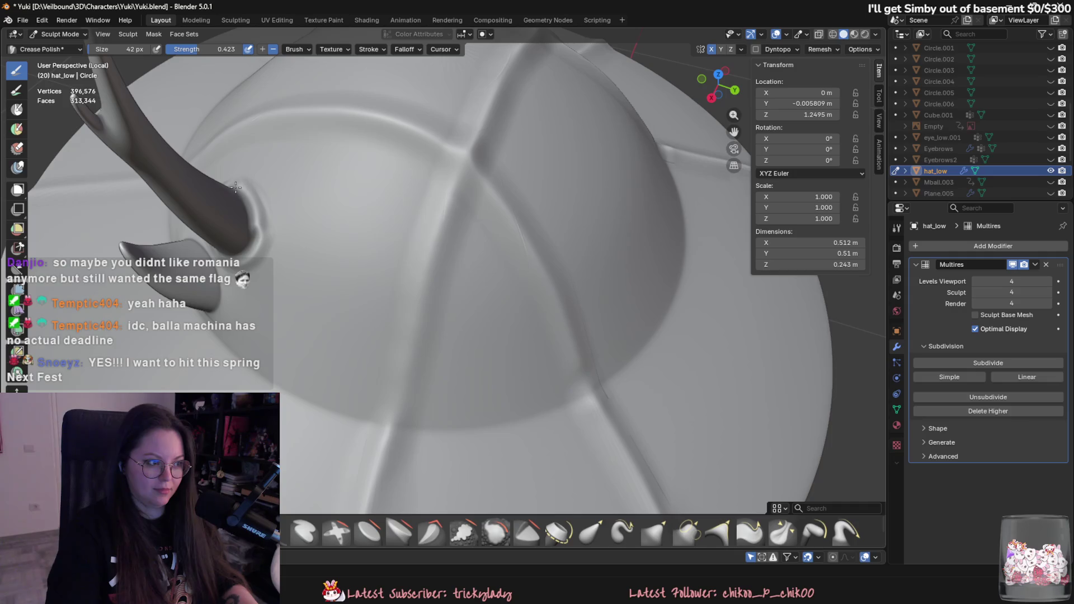
pyautogui.moveTo(236, 187); pyautogui.dragTo(233, 213, button='middle')
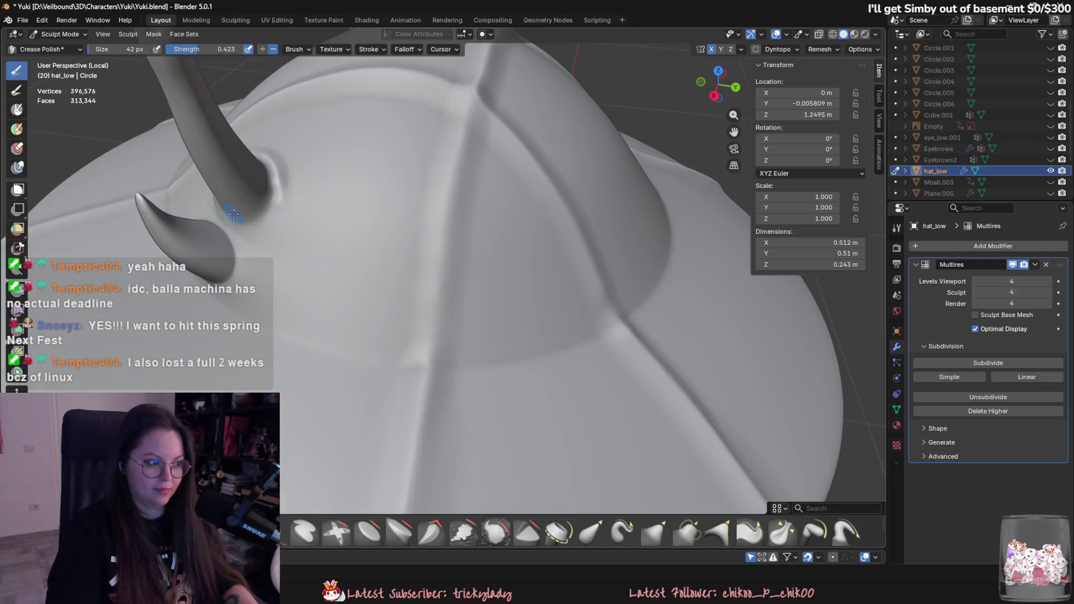
pyautogui.moveTo(233, 213)
pyautogui.mouseDown()
pyautogui.moveTo(277, 210)
pyautogui.moveTo(236, 229)
pyautogui.mouseUp()
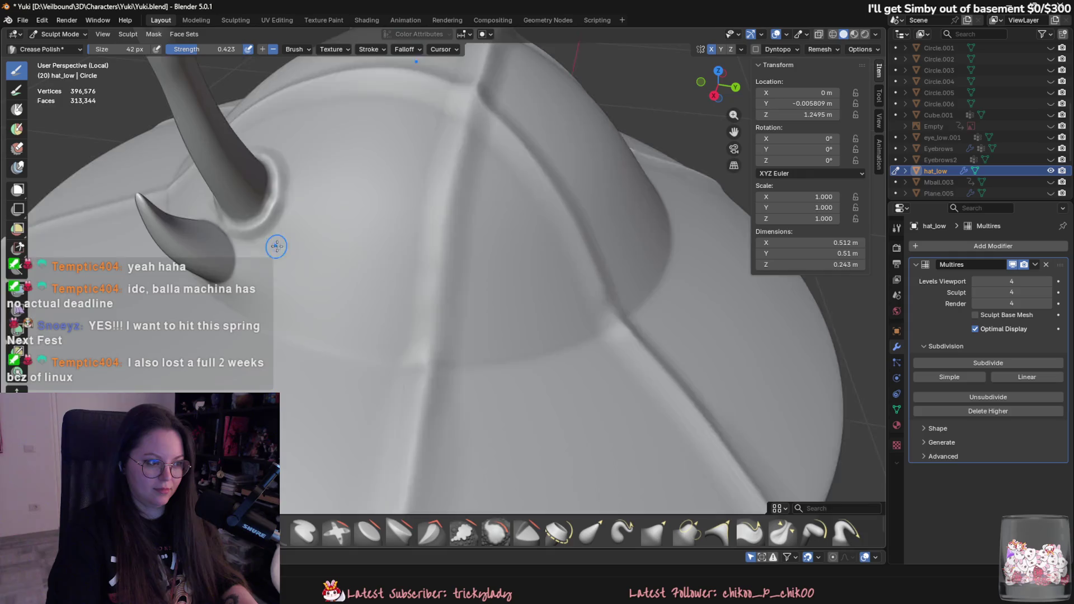
pyautogui.keyDown('shift'); pyautogui.moveTo(277, 246); pyautogui.dragTo(296, 215, button='middle'); pyautogui.keyUp('shift')
pyautogui.moveTo(314, 266); pyautogui.dragTo(308, 262)
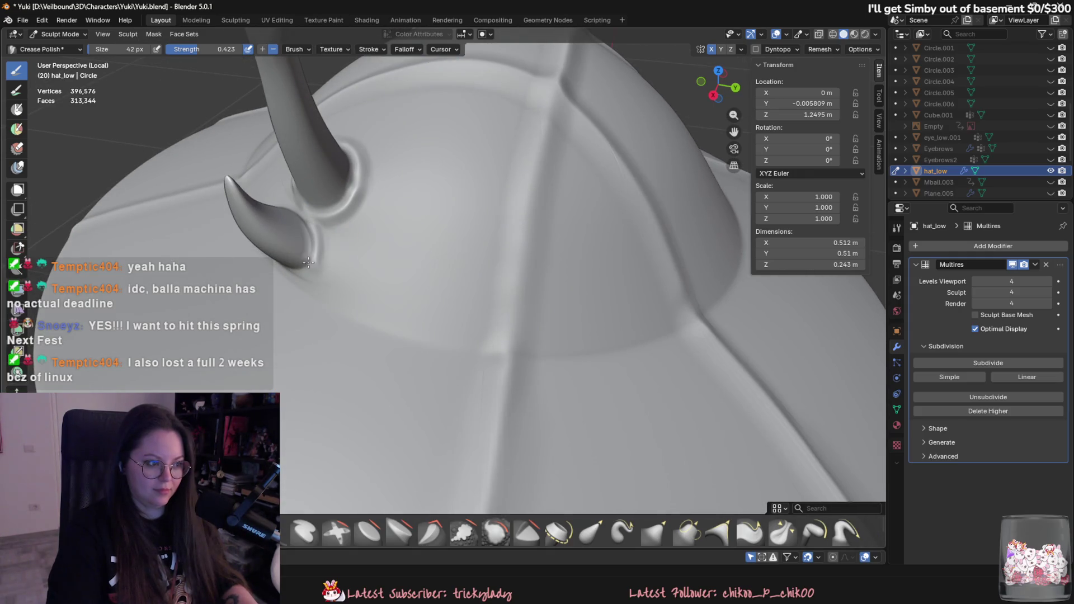
pyautogui.moveTo(314, 224); pyautogui.dragTo(314, 263)
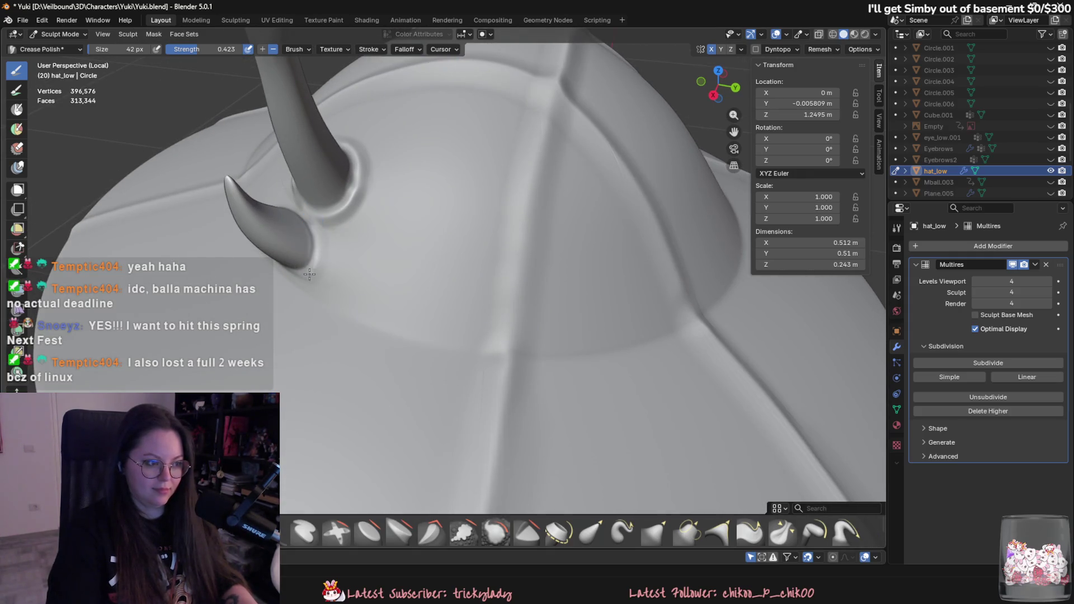
# Step: With the horn upright in view, carve and deepen a groove around its left edge and bottom
pyautogui.moveTo(316, 269)
pyautogui.mouseDown(button='middle')
pyautogui.moveTo(382, 293)
pyautogui.moveTo(615, 442)
pyautogui.mouseUp(button='middle')
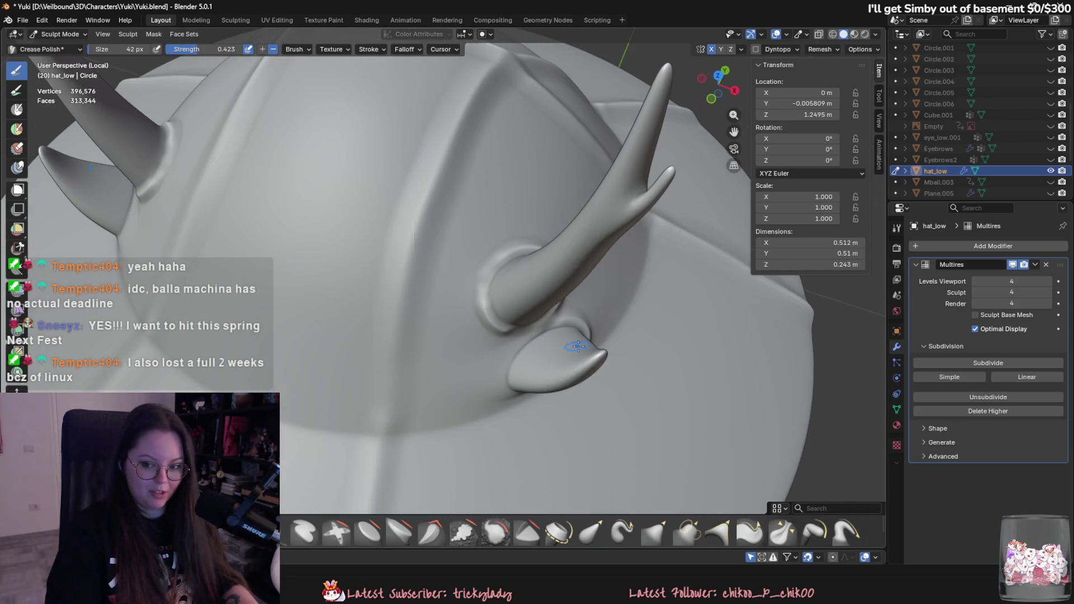
pyautogui.scroll(-2, 688, 358)
pyautogui.scroll(4, 619, 271)
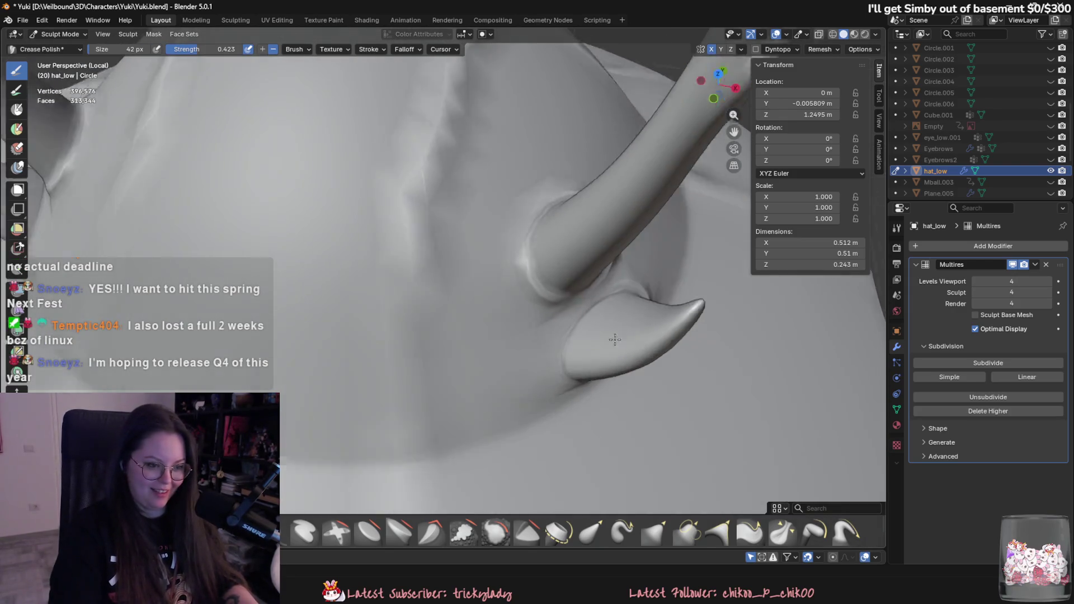
pyautogui.moveTo(559, 295)
pyautogui.mouseDown()
pyautogui.moveTo(542, 369)
pyautogui.moveTo(546, 360)
pyautogui.mouseUp()
pyautogui.moveTo(559, 316); pyautogui.dragTo(476, 282, button='middle')
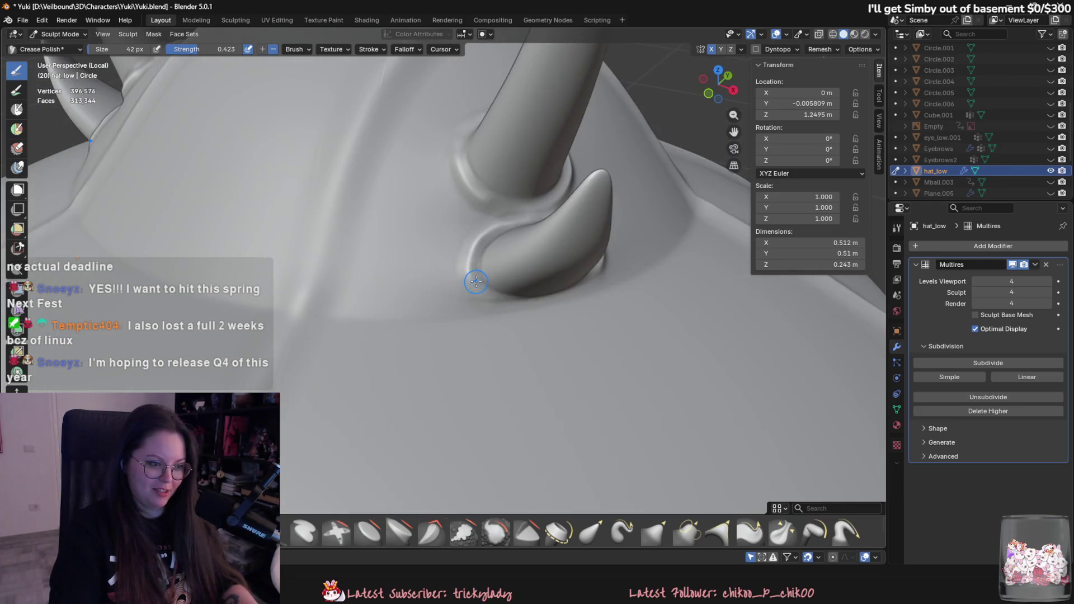
pyautogui.moveTo(604, 268)
pyautogui.mouseDown()
pyautogui.moveTo(514, 302)
pyautogui.moveTo(470, 274)
pyautogui.mouseUp()
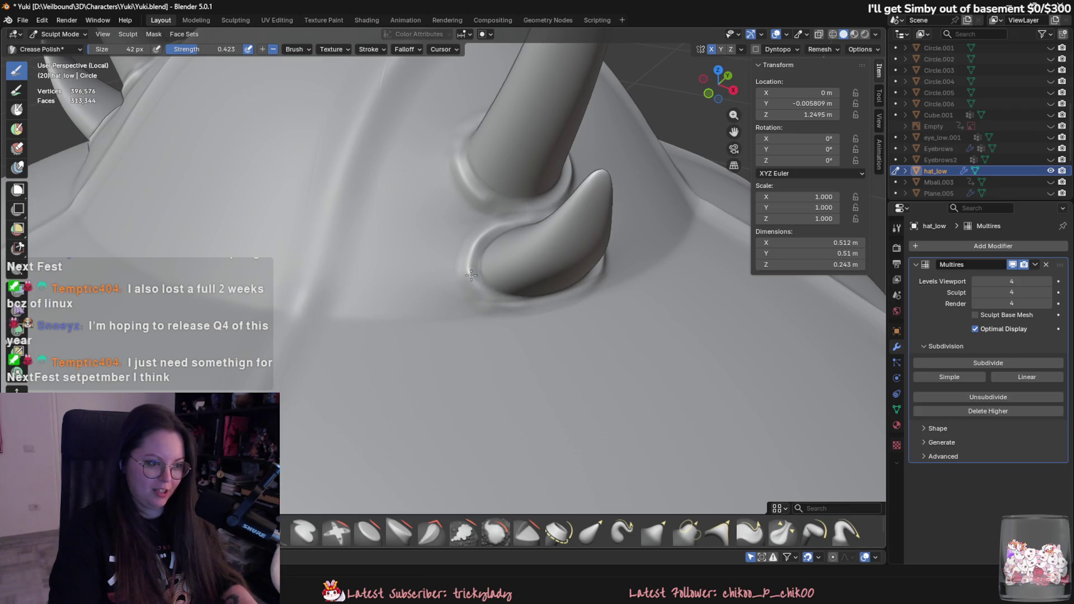
pyautogui.moveTo(576, 307)
pyautogui.mouseDown(button='middle')
pyautogui.moveTo(464, 354)
pyautogui.moveTo(552, 406)
pyautogui.moveTo(409, 319)
pyautogui.mouseUp(button='middle')
pyautogui.scroll(-5, 551, 406)
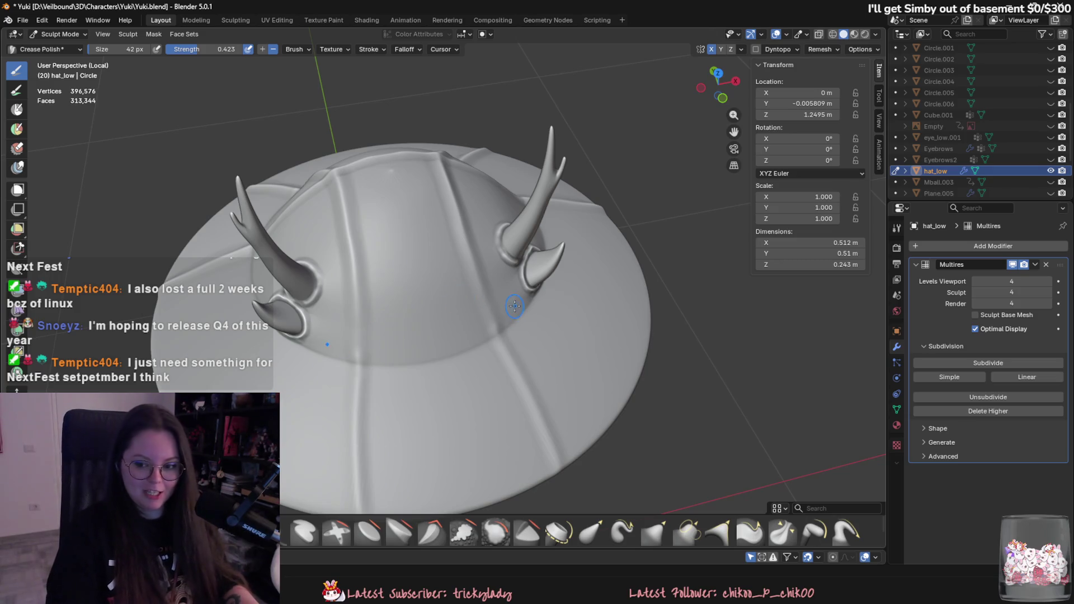
# Step: Sharpen the crease ring around the horn base
pyautogui.scroll(5, 636, 356)
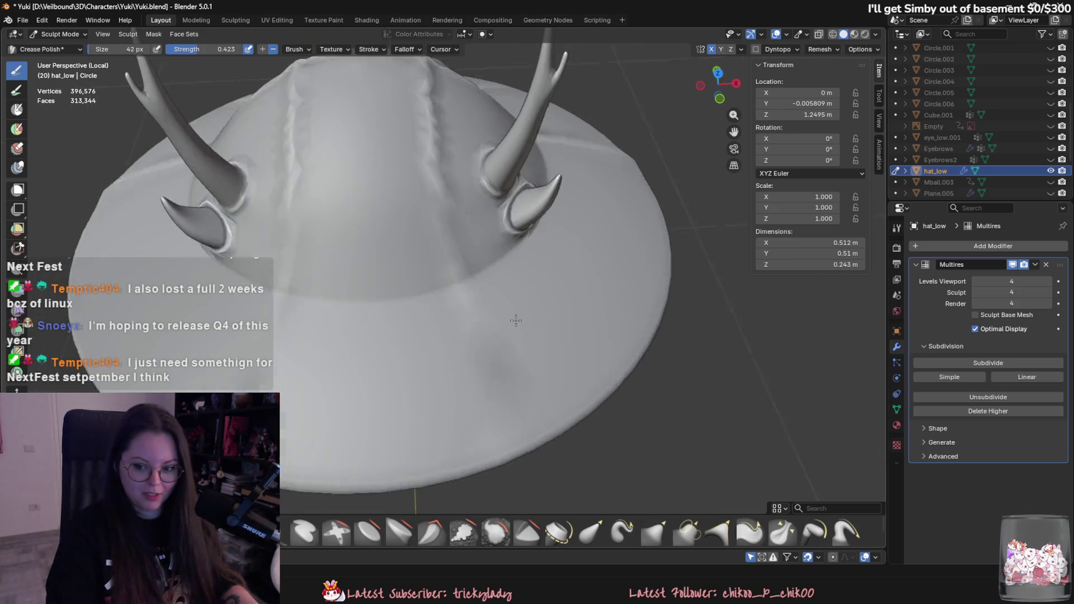
pyautogui.moveTo(544, 237); pyautogui.dragTo(476, 211, button='middle')
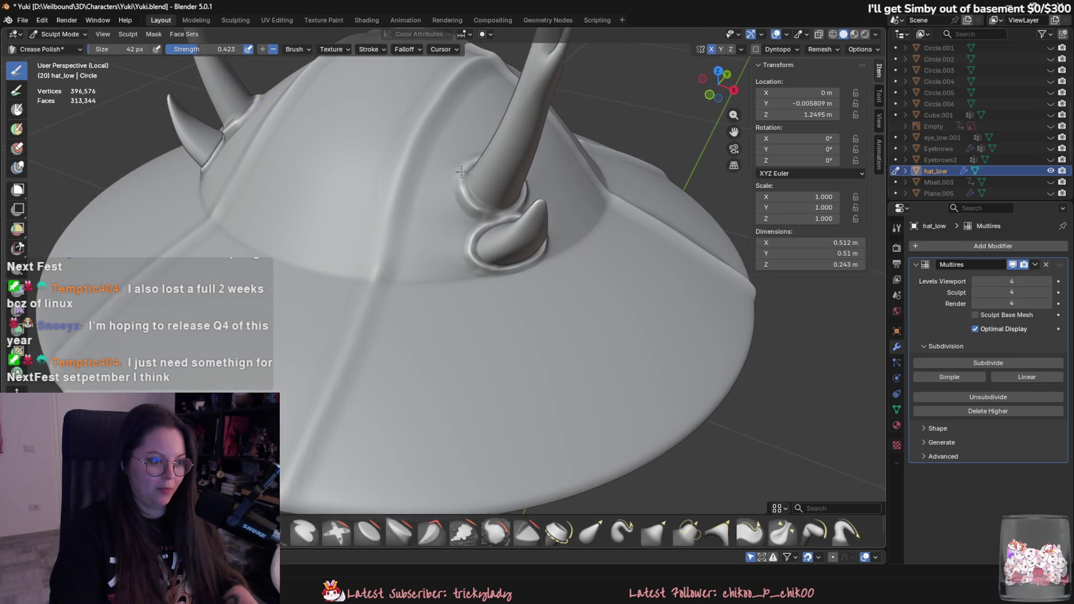
pyautogui.moveTo(461, 171)
pyautogui.mouseDown()
pyautogui.moveTo(472, 188)
pyautogui.moveTo(459, 184)
pyautogui.mouseUp()
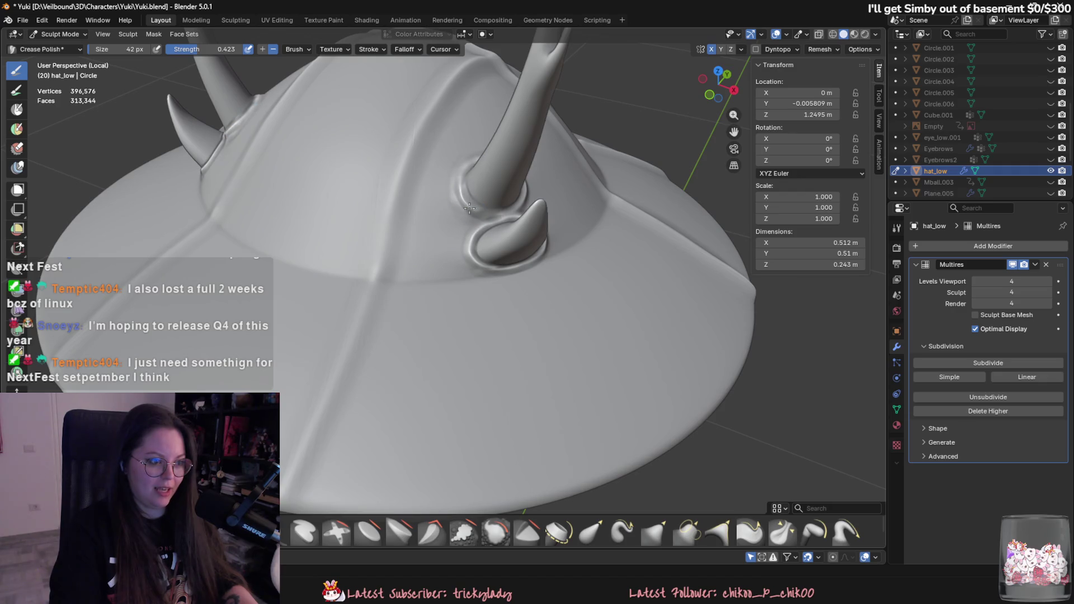
# Step: Undo a stray crease over the dome top, then carve a long vertical crease down the brim
pyautogui.moveTo(511, 218)
pyautogui.mouseDown(button='middle')
pyautogui.moveTo(504, 212)
pyautogui.moveTo(497, 398)
pyautogui.mouseUp(button='middle')
pyautogui.scroll(-5, 511, 218)
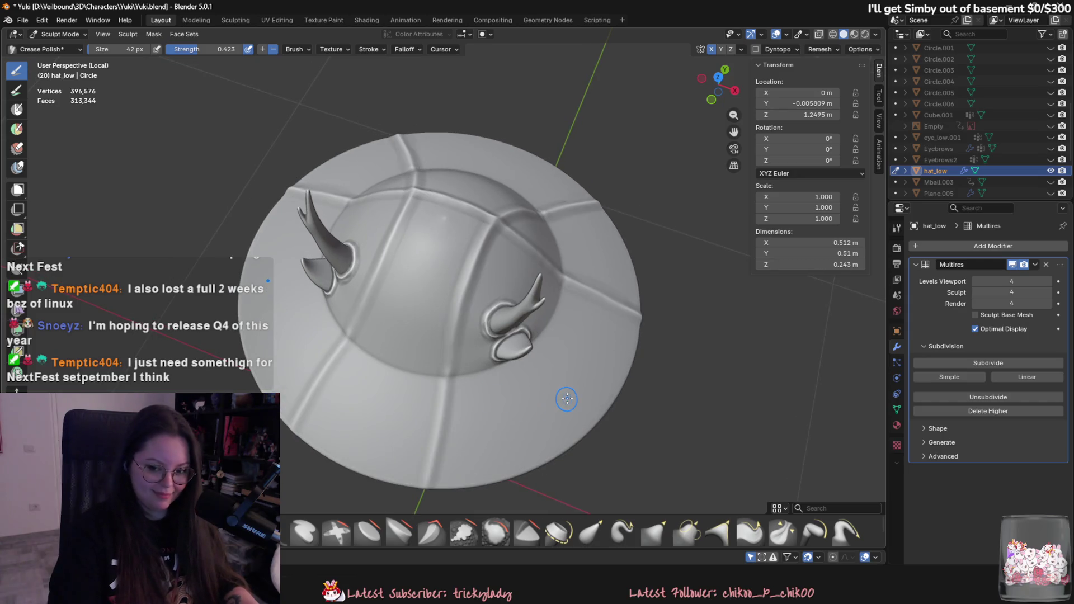
pyautogui.moveTo(568, 393); pyautogui.dragTo(515, 329, button='middle')
pyautogui.moveTo(392, 249); pyautogui.dragTo(473, 259)
pyautogui.hotkey('ctrl', 'z')
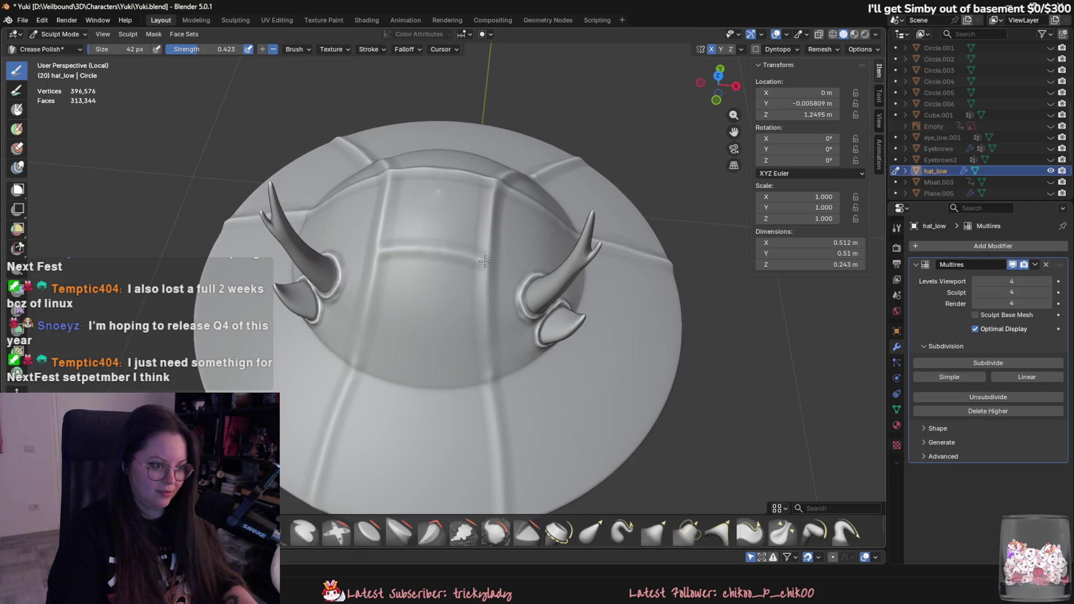
pyautogui.moveTo(495, 267); pyautogui.dragTo(467, 297, button='middle')
pyautogui.moveTo(440, 333); pyautogui.dragTo(431, 506)
pyautogui.moveTo(455, 426); pyautogui.dragTo(479, 187, button='middle')
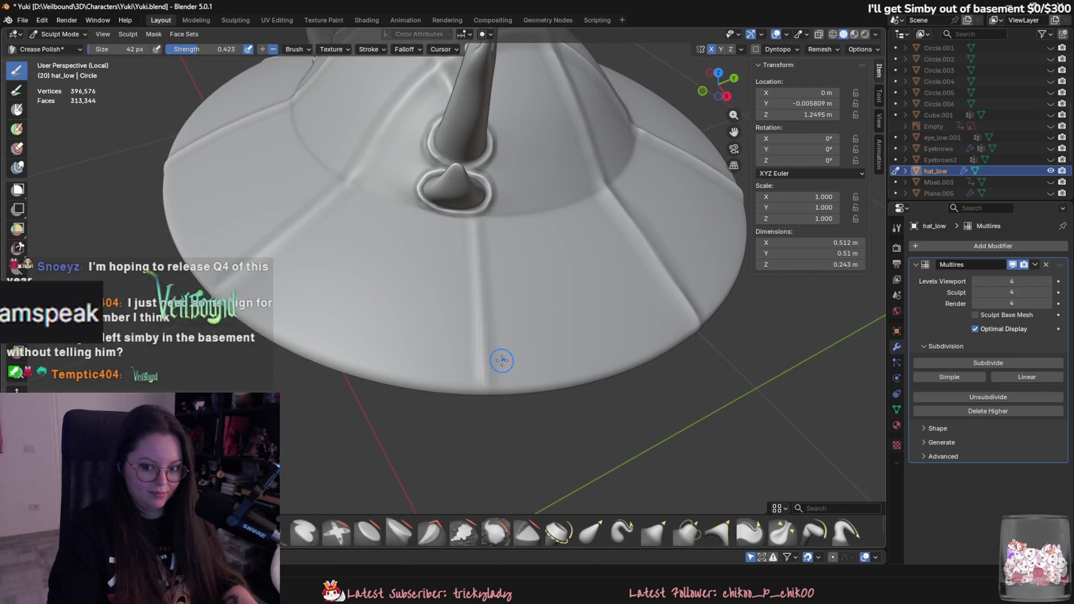
# Step: Deepen the existing crease down the brim and another crease on the hat
pyautogui.moveTo(501, 493); pyautogui.dragTo(517, 250, button='middle')
pyautogui.moveTo(517, 250); pyautogui.dragTo(568, 414)
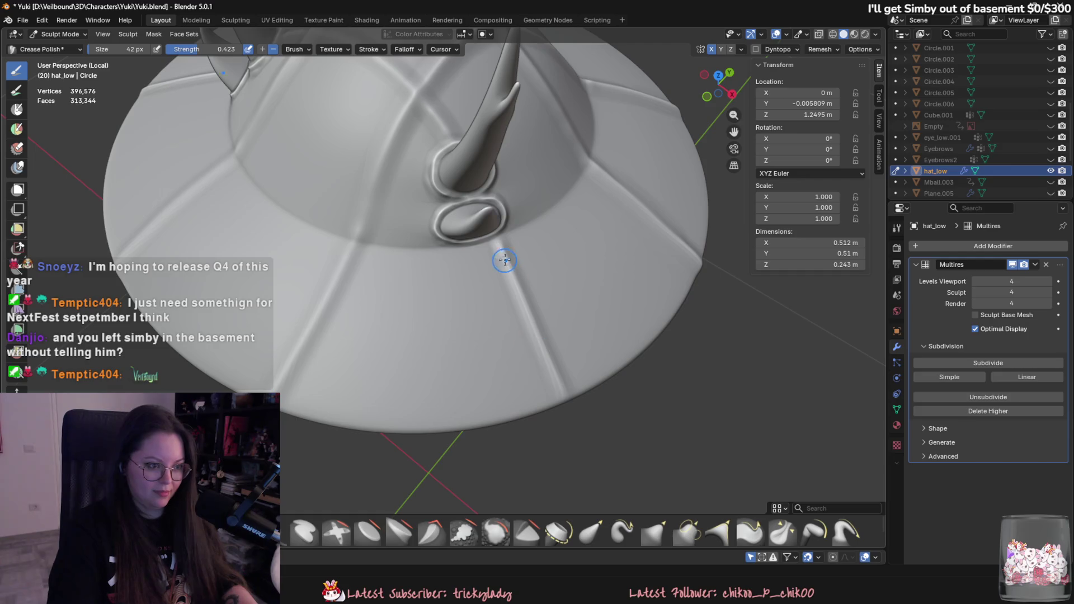
pyautogui.moveTo(501, 249)
pyautogui.mouseDown(button='middle')
pyautogui.moveTo(511, 511)
pyautogui.moveTo(508, 296)
pyautogui.moveTo(475, 392)
pyautogui.mouseUp(button='middle')
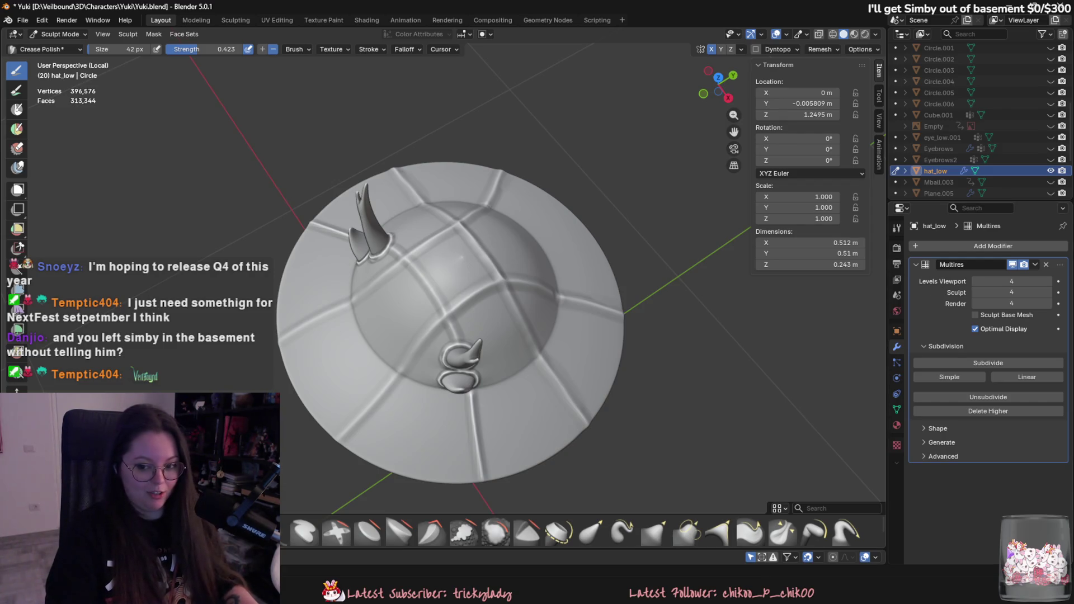
pyautogui.moveTo(652, 246)
pyautogui.mouseDown(button='middle')
pyautogui.moveTo(412, 271)
pyautogui.moveTo(439, 271)
pyautogui.mouseUp(button='middle')
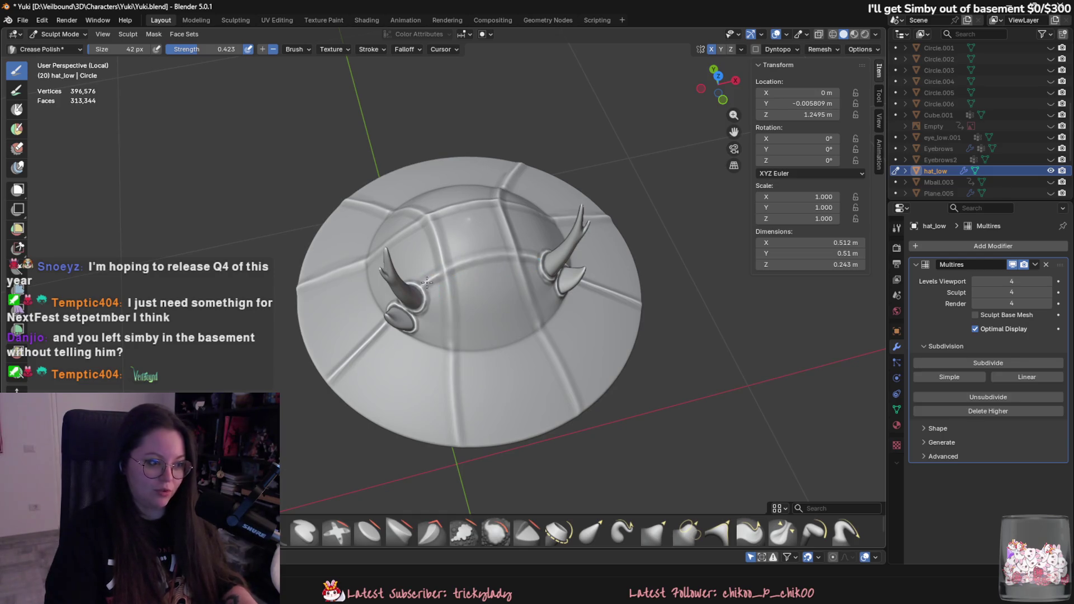
pyautogui.moveTo(427, 282); pyautogui.dragTo(497, 255)
pyautogui.scroll(3, 475, 246)
pyautogui.moveTo(497, 255)
pyautogui.mouseDown(button='middle')
pyautogui.moveTo(452, 239)
pyautogui.moveTo(470, 227)
pyautogui.mouseUp(button='middle')
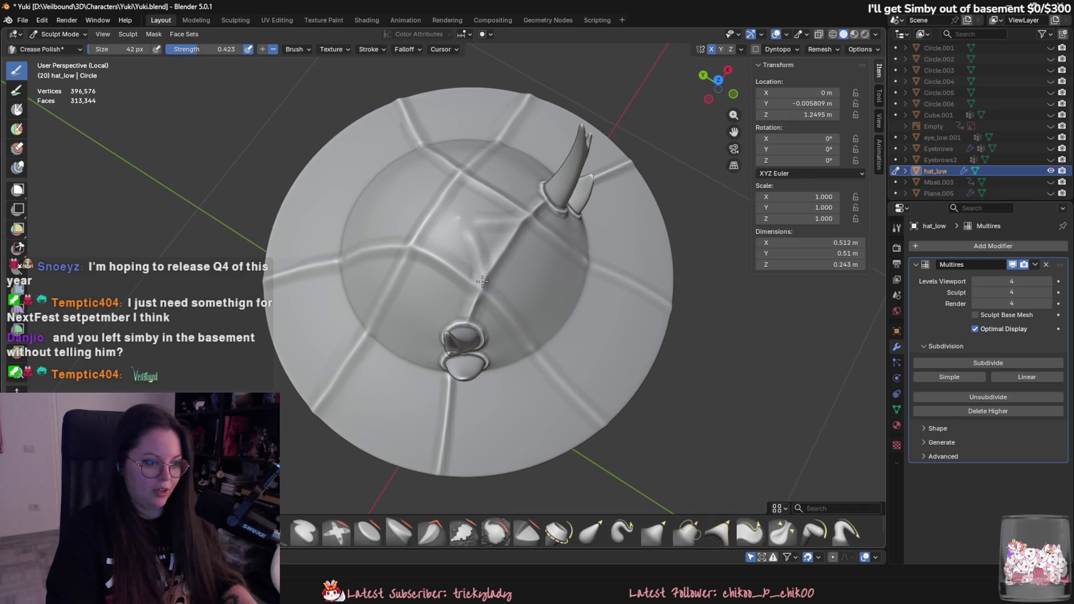
# Step: Carve and re-stroke a vertical crease from the dome centre down the brim, plus one toward the lower right
pyautogui.moveTo(486, 334); pyautogui.dragTo(437, 338, button='middle')
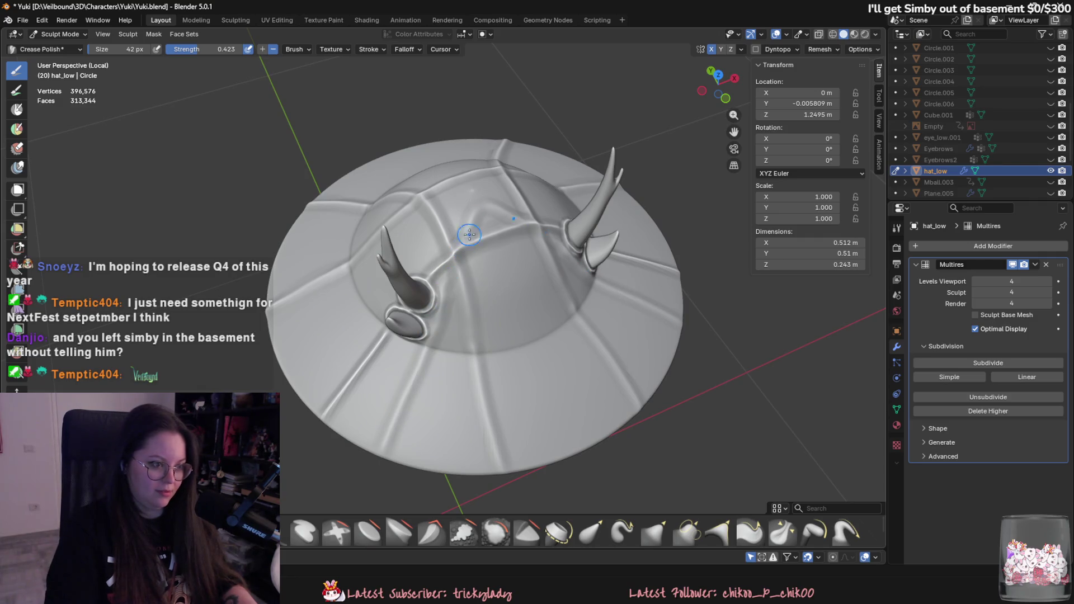
pyautogui.moveTo(469, 230); pyautogui.dragTo(454, 219, button='middle')
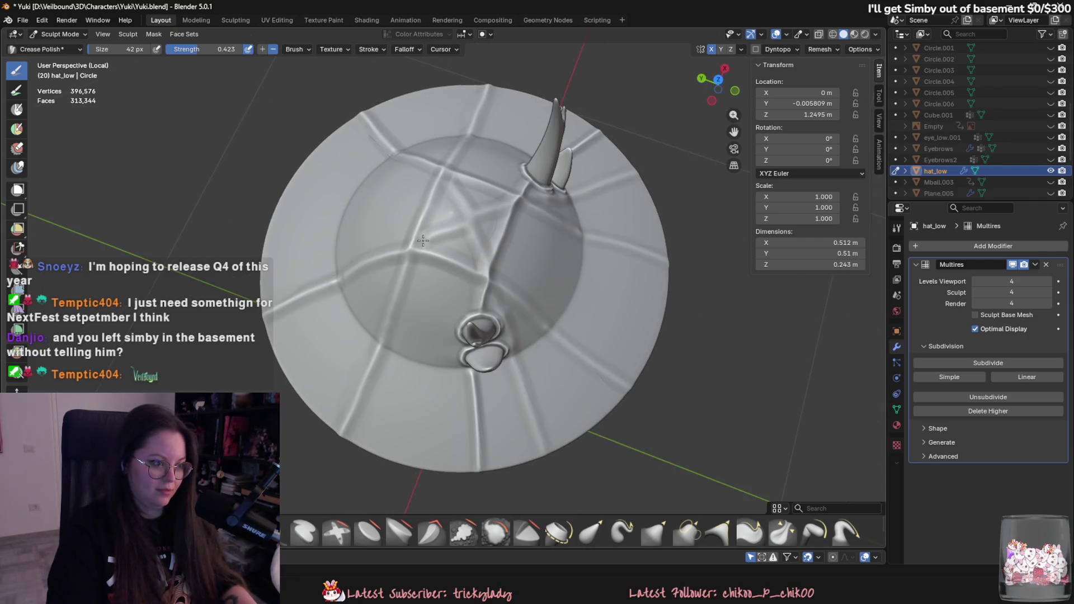
pyautogui.scroll(-2, 435, 305)
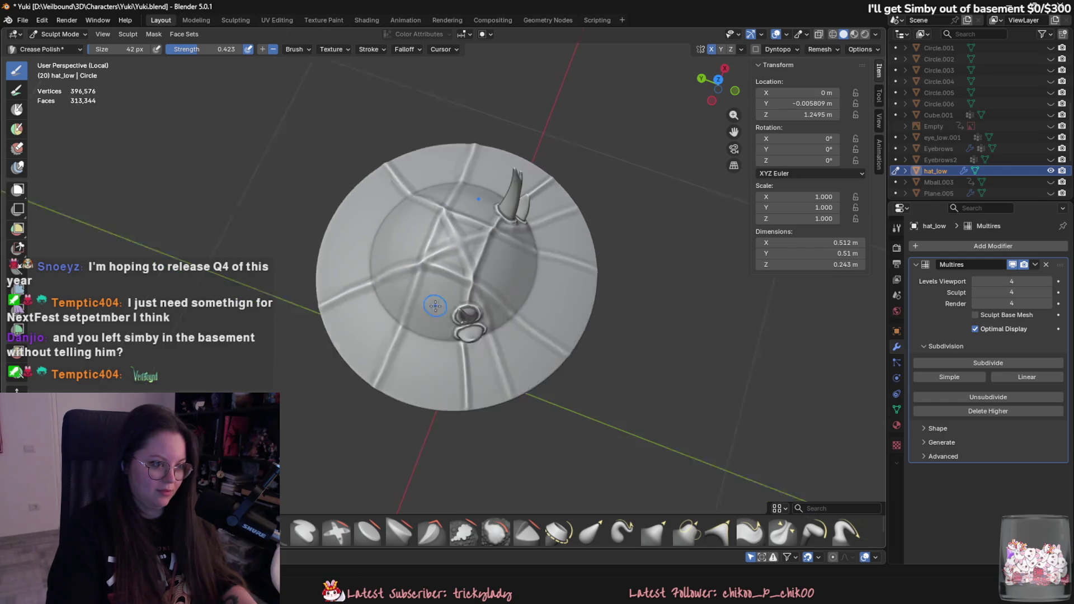
pyautogui.moveTo(435, 306)
pyautogui.mouseDown(button='middle')
pyautogui.moveTo(419, 292)
pyautogui.moveTo(438, 259)
pyautogui.moveTo(464, 268)
pyautogui.moveTo(444, 326)
pyautogui.mouseUp(button='middle')
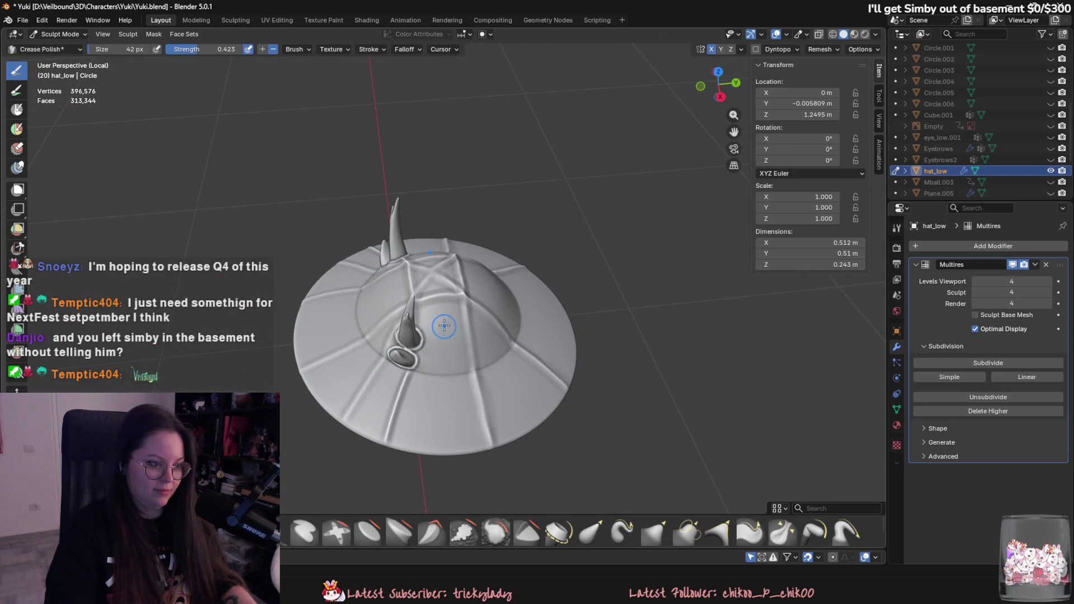
pyautogui.moveTo(444, 326); pyautogui.dragTo(442, 469)
pyautogui.moveTo(451, 304)
pyautogui.mouseDown()
pyautogui.moveTo(442, 385)
pyautogui.moveTo(466, 445)
pyautogui.mouseUp()
pyautogui.moveTo(468, 304); pyautogui.dragTo(534, 411)
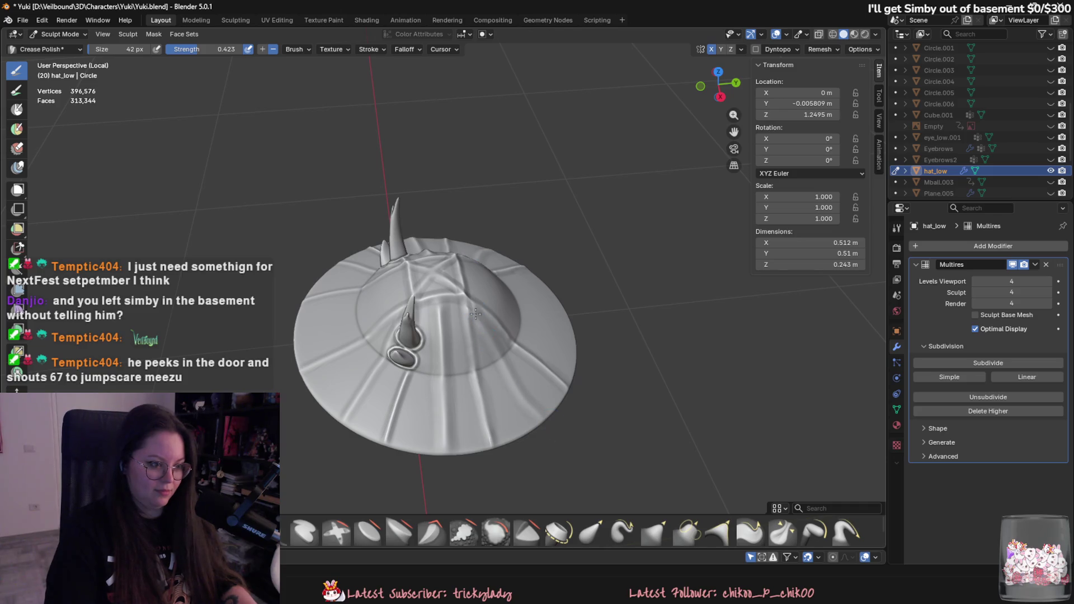
# Step: Stroke, deepen and polish several creases from the dome down the front brim between the horns
pyautogui.moveTo(475, 314); pyautogui.dragTo(409, 286, button='middle')
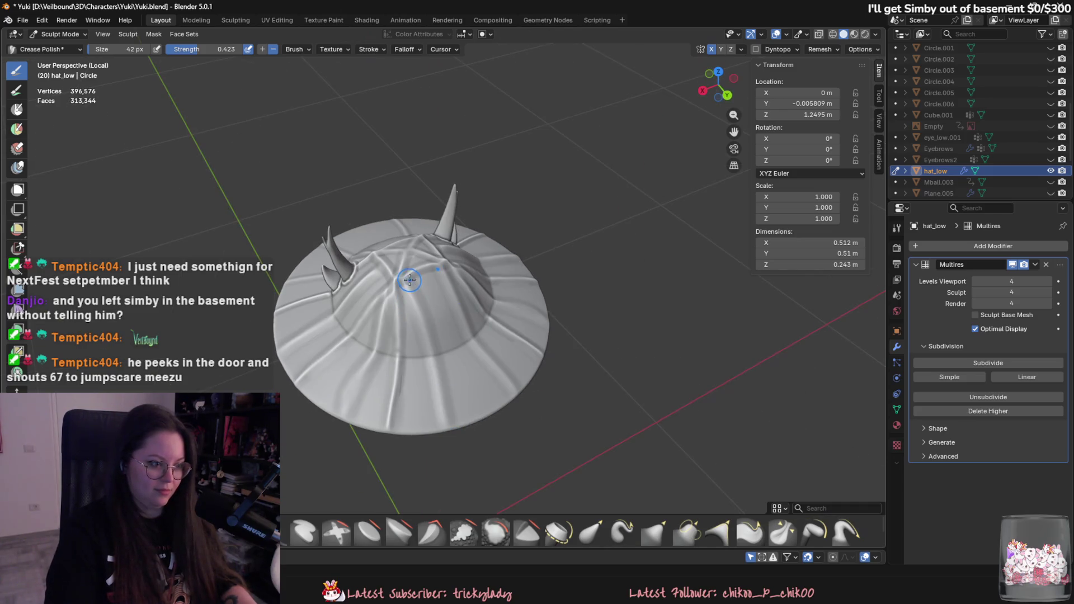
pyautogui.moveTo(409, 280); pyautogui.dragTo(444, 404)
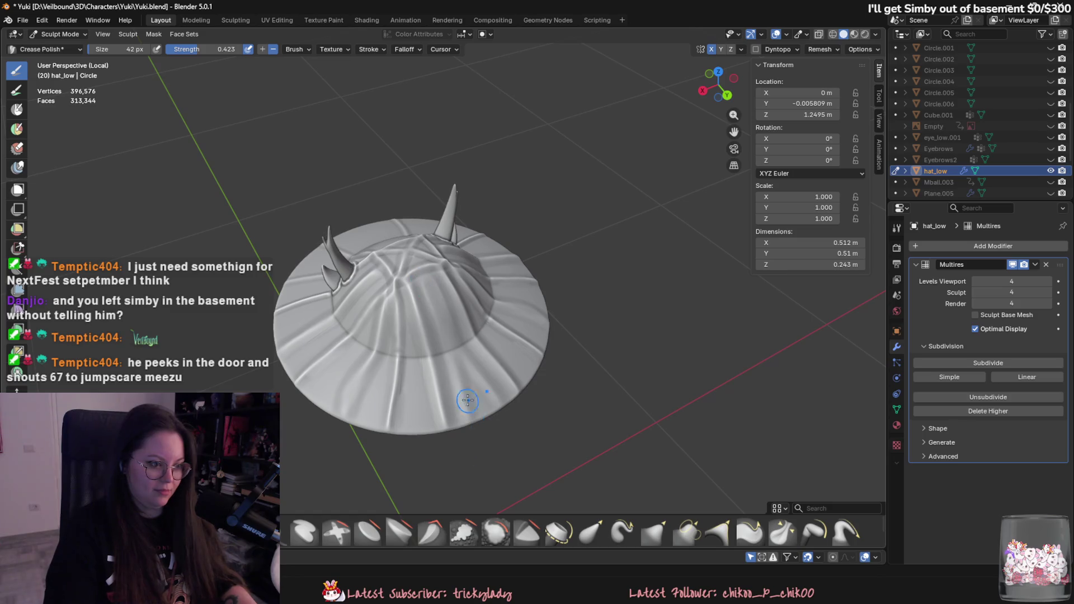
pyautogui.moveTo(420, 287); pyautogui.dragTo(460, 389)
pyautogui.moveTo(424, 289); pyautogui.dragTo(485, 400)
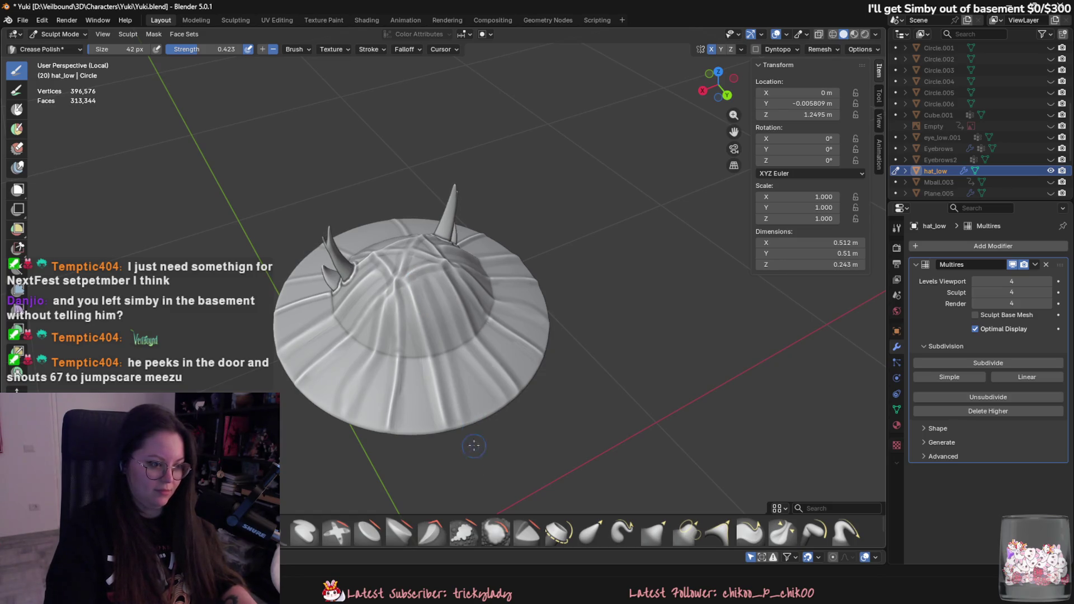
pyautogui.moveTo(407, 304); pyautogui.dragTo(417, 425)
pyautogui.moveTo(408, 305); pyautogui.dragTo(420, 428)
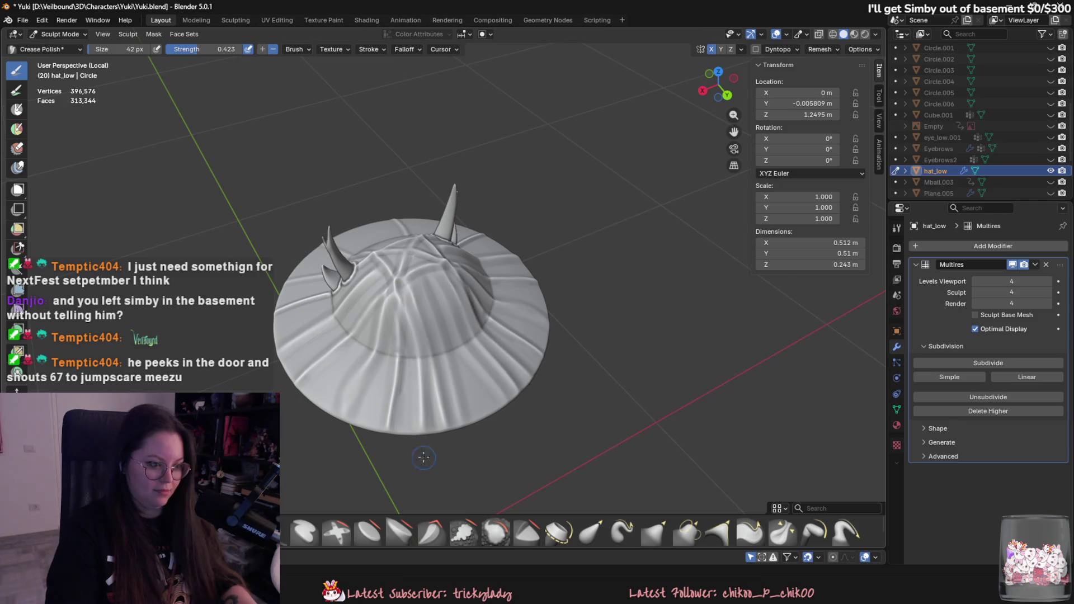
pyautogui.moveTo(423, 430)
pyautogui.mouseDown(button='middle')
pyautogui.moveTo(534, 474)
pyautogui.moveTo(479, 360)
pyautogui.mouseUp(button='middle')
pyautogui.moveTo(468, 287)
pyautogui.mouseDown()
pyautogui.moveTo(472, 433)
pyautogui.moveTo(487, 434)
pyautogui.mouseUp()
pyautogui.moveTo(452, 313)
pyautogui.mouseDown()
pyautogui.moveTo(448, 431)
pyautogui.moveTo(447, 336)
pyautogui.moveTo(458, 305)
pyautogui.moveTo(458, 369)
pyautogui.moveTo(464, 346)
pyautogui.moveTo(442, 453)
pyautogui.moveTo(421, 333)
pyautogui.moveTo(419, 359)
pyautogui.moveTo(390, 398)
pyautogui.moveTo(433, 320)
pyautogui.mouseUp()
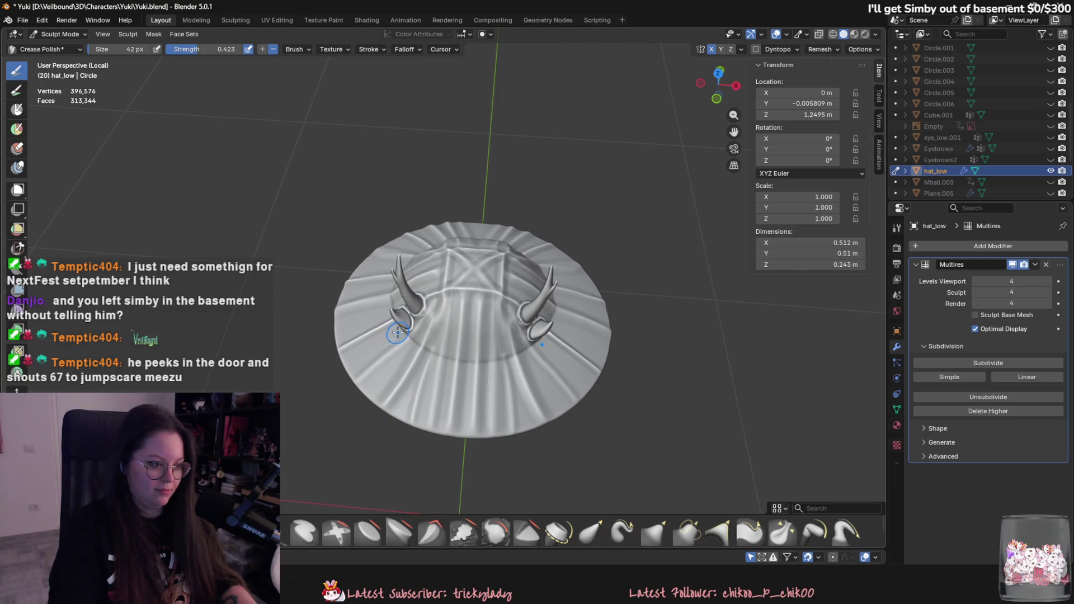
# Step: Stroke vertical Crease Polish folds into the hat's front and lower-left brim
pyautogui.moveTo(378, 346)
pyautogui.mouseDown(button='middle')
pyautogui.moveTo(418, 386)
pyautogui.moveTo(448, 346)
pyautogui.moveTo(468, 427)
pyautogui.moveTo(478, 383)
pyautogui.mouseUp(button='middle')
pyautogui.moveTo(453, 386)
pyautogui.mouseDown()
pyautogui.moveTo(443, 257)
pyautogui.moveTo(476, 263)
pyautogui.mouseUp()
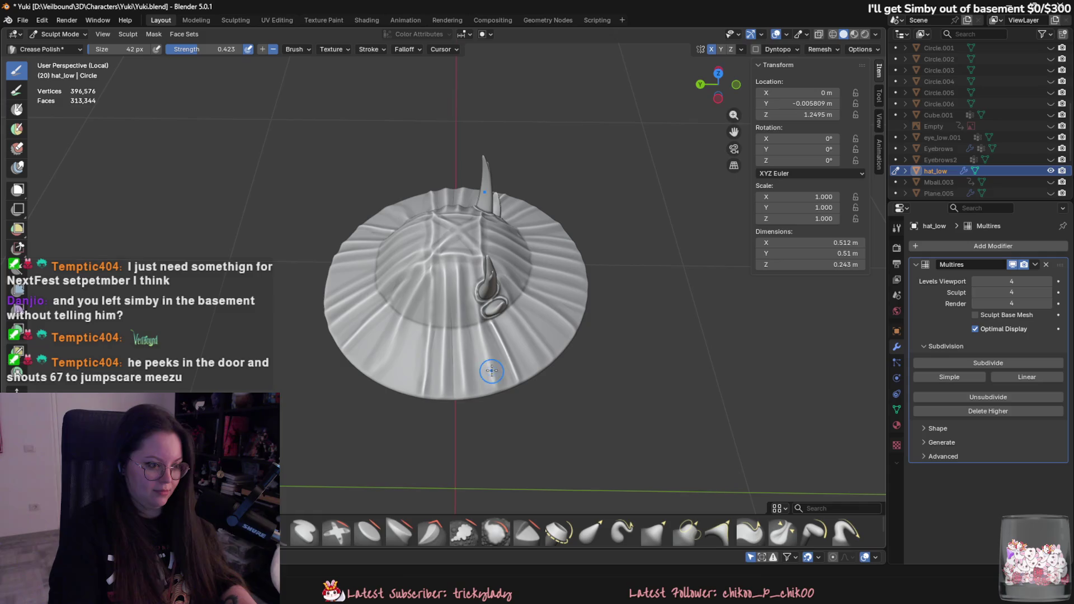
pyautogui.moveTo(486, 392)
pyautogui.mouseDown()
pyautogui.moveTo(482, 263)
pyautogui.moveTo(484, 336)
pyautogui.mouseUp()
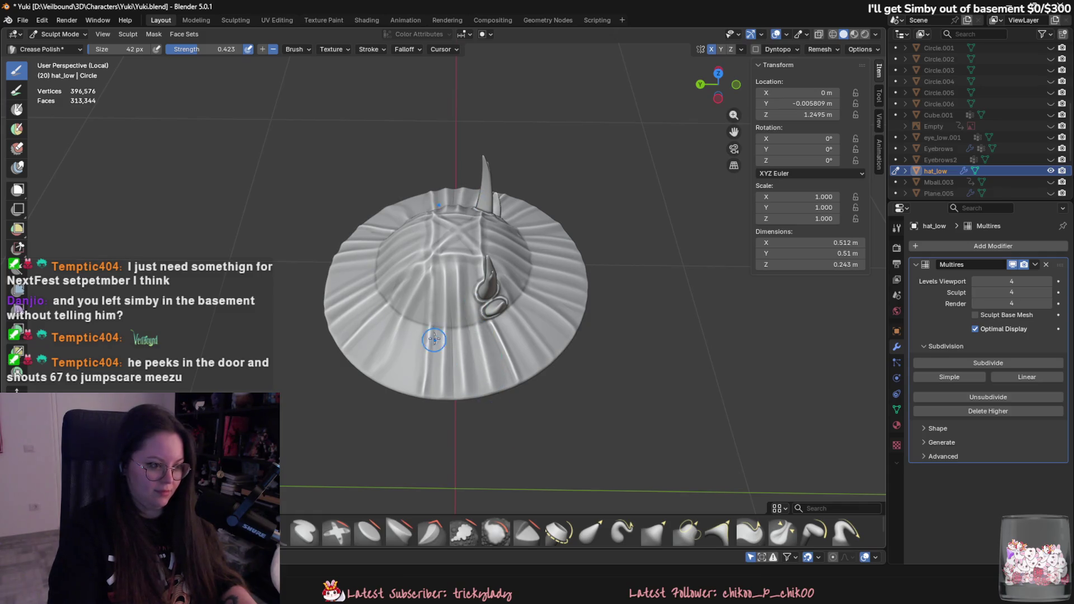
pyautogui.moveTo(409, 391)
pyautogui.mouseDown()
pyautogui.moveTo(409, 324)
pyautogui.moveTo(404, 349)
pyautogui.moveTo(398, 314)
pyautogui.mouseUp()
pyautogui.moveTo(357, 362); pyautogui.dragTo(396, 311)
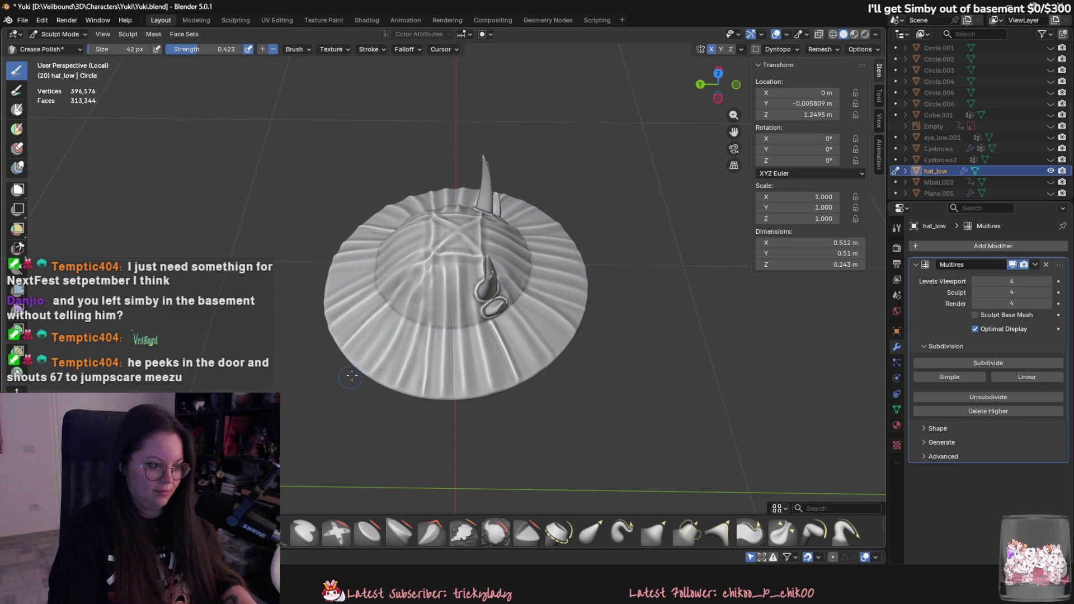
pyautogui.moveTo(352, 375); pyautogui.dragTo(396, 307)
pyautogui.moveTo(364, 360); pyautogui.dragTo(399, 294)
pyautogui.moveTo(361, 360)
pyautogui.mouseDown(button='middle')
pyautogui.moveTo(381, 409)
pyautogui.moveTo(419, 211)
pyautogui.mouseUp(button='middle')
# Step: Continue the symmetric brim creases around the upper-right and lower brim from higher angles
pyautogui.moveTo(403, 353); pyautogui.dragTo(431, 290, button='middle')
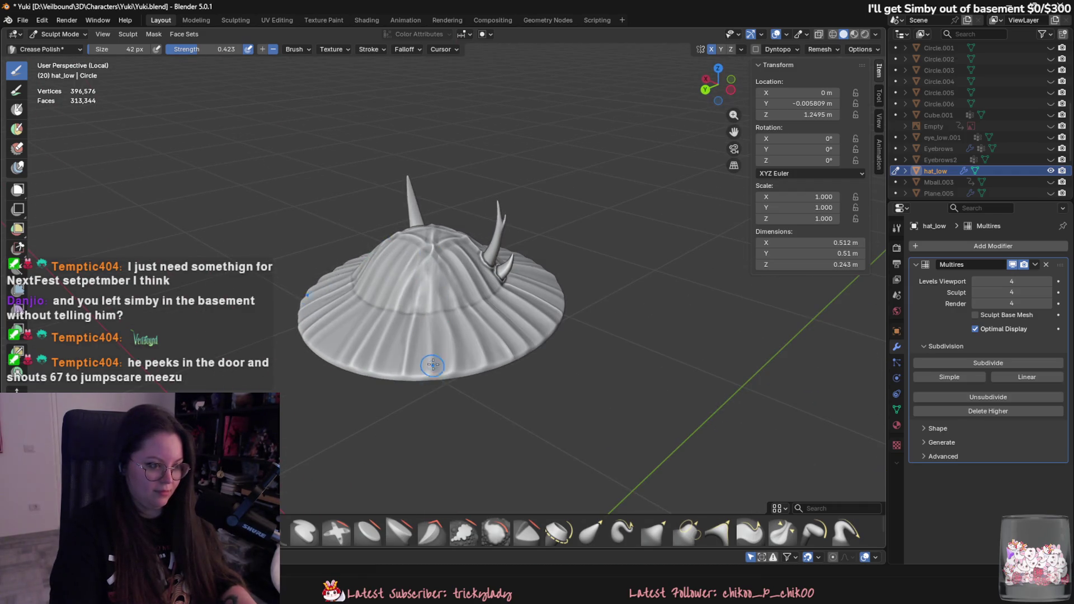
pyautogui.scroll(-2, 453, 455)
pyautogui.moveTo(431, 431)
pyautogui.mouseDown(button='middle')
pyautogui.moveTo(452, 455)
pyautogui.moveTo(517, 456)
pyautogui.mouseUp(button='middle')
pyautogui.scroll(2, 517, 456)
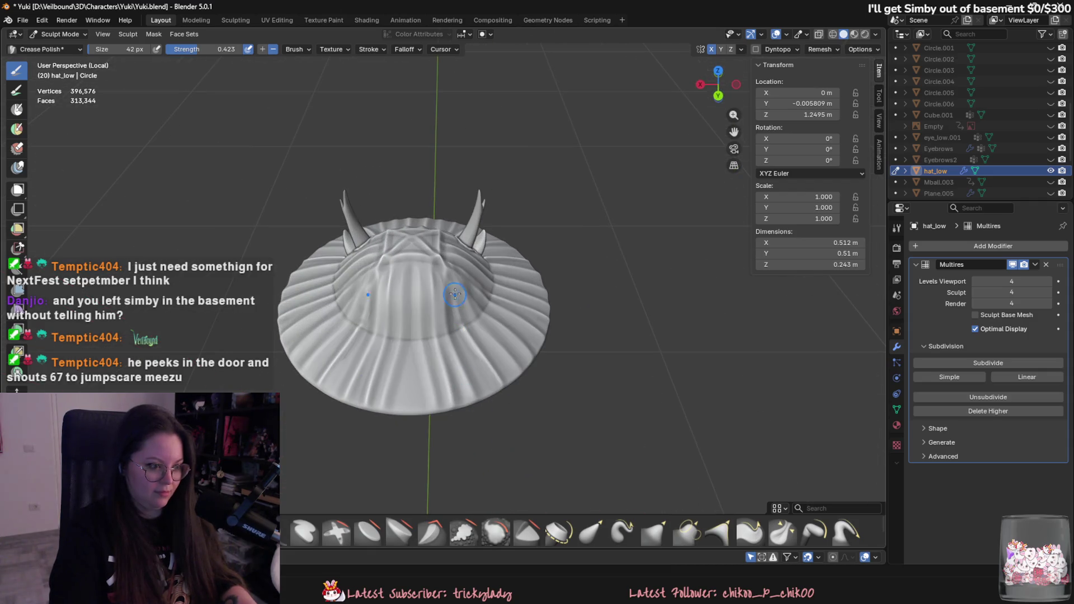
pyautogui.scroll(-2, 454, 294)
pyautogui.moveTo(503, 392)
pyautogui.mouseDown(button='middle')
pyautogui.moveTo(537, 438)
pyautogui.moveTo(492, 395)
pyautogui.moveTo(547, 438)
pyautogui.moveTo(568, 249)
pyautogui.moveTo(547, 317)
pyautogui.moveTo(510, 310)
pyautogui.mouseUp(button='middle')
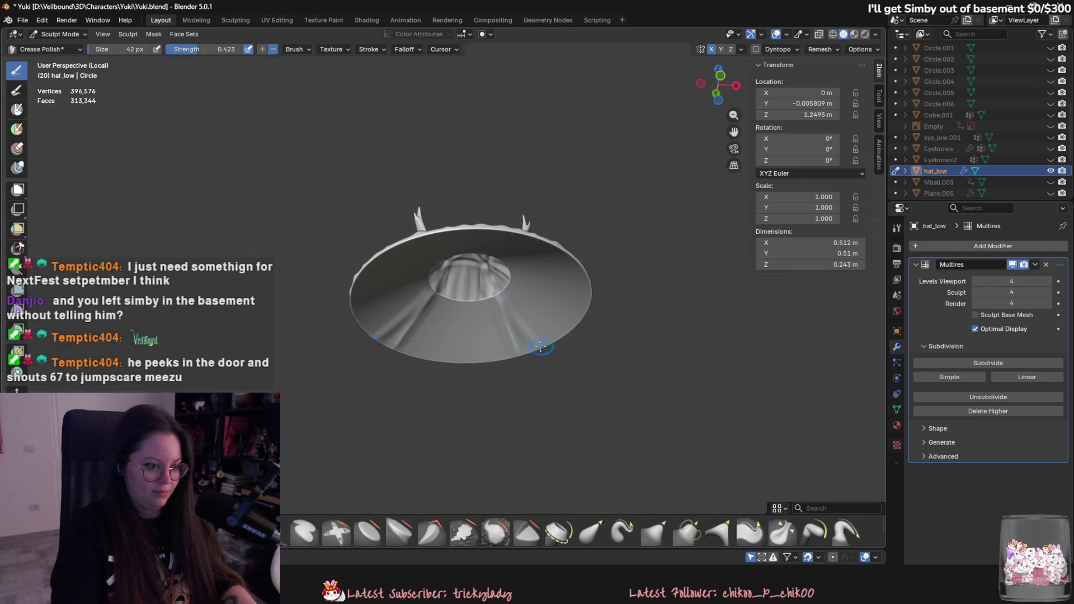
pyautogui.moveTo(540, 346)
pyautogui.mouseDown()
pyautogui.moveTo(506, 296)
pyautogui.moveTo(517, 309)
pyautogui.moveTo(527, 297)
pyautogui.moveTo(515, 280)
pyautogui.moveTo(573, 322)
pyautogui.mouseUp()
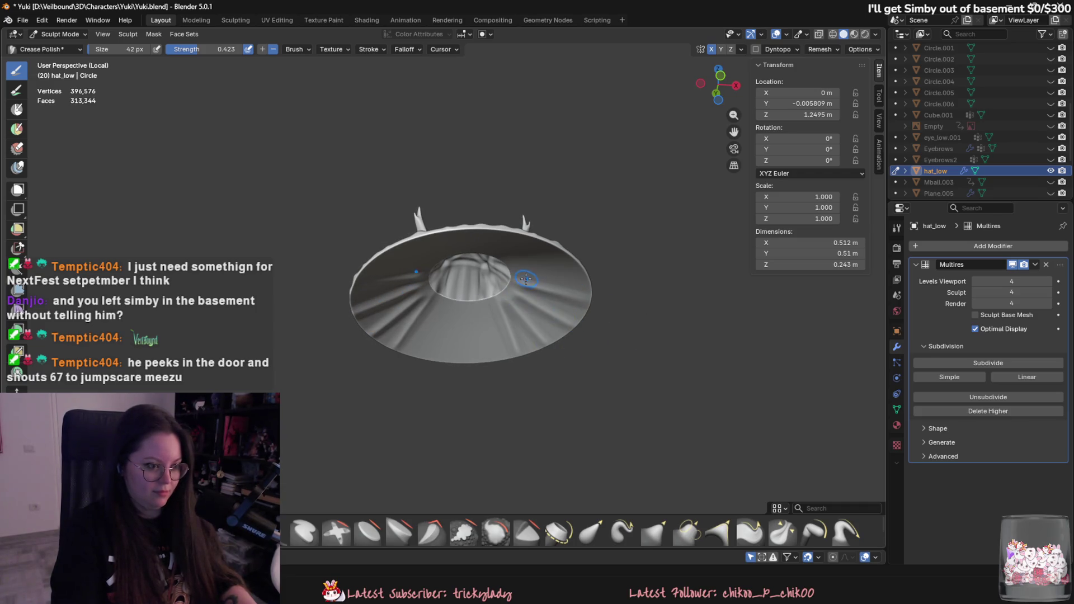
pyautogui.moveTo(522, 284)
pyautogui.mouseDown(button='middle')
pyautogui.moveTo(559, 262)
pyautogui.moveTo(553, 237)
pyautogui.mouseUp(button='middle')
pyautogui.moveTo(553, 237)
pyautogui.mouseDown()
pyautogui.moveTo(536, 246)
pyautogui.moveTo(534, 207)
pyautogui.moveTo(525, 252)
pyautogui.moveTo(491, 178)
pyautogui.mouseUp()
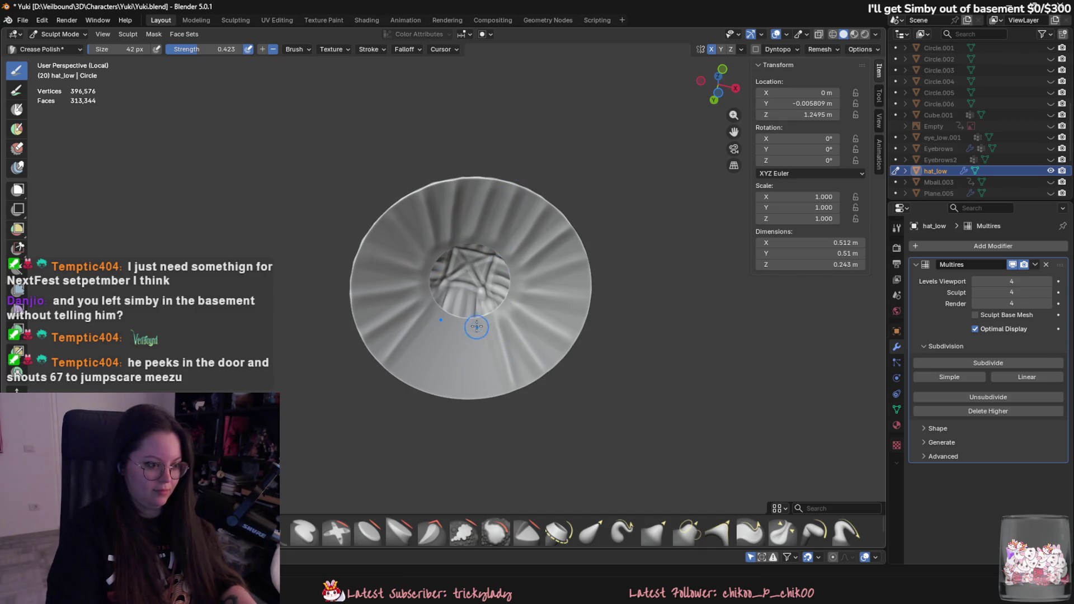
pyautogui.moveTo(476, 327); pyautogui.dragTo(484, 394)
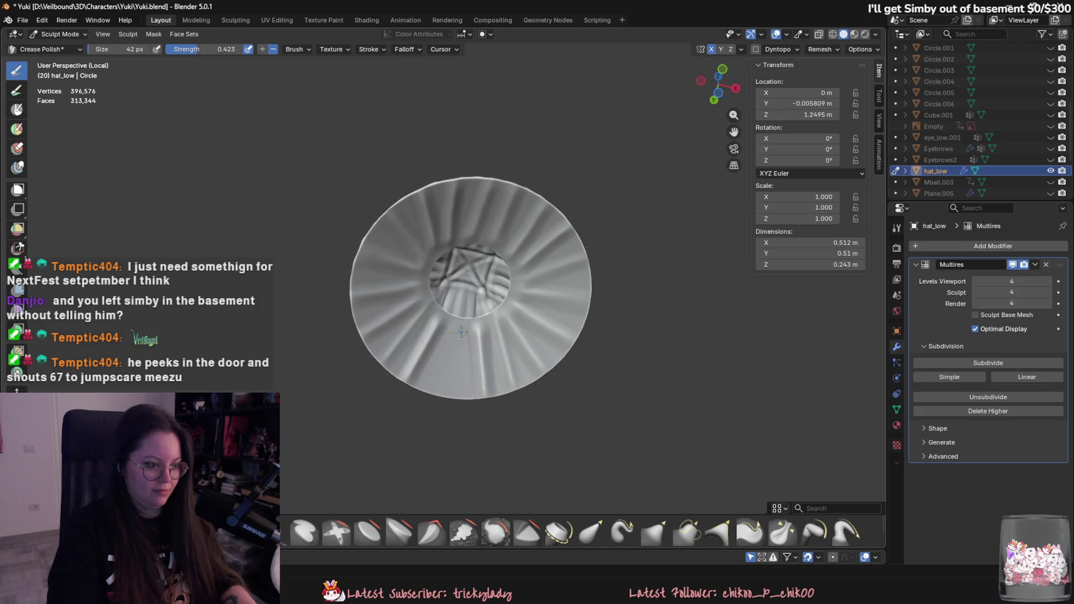
pyautogui.moveTo(460, 332); pyautogui.dragTo(468, 392)
pyautogui.moveTo(469, 391)
pyautogui.mouseDown(button='middle')
pyautogui.moveTo(491, 407)
pyautogui.moveTo(496, 377)
pyautogui.moveTo(636, 389)
pyautogui.mouseUp(button='middle')
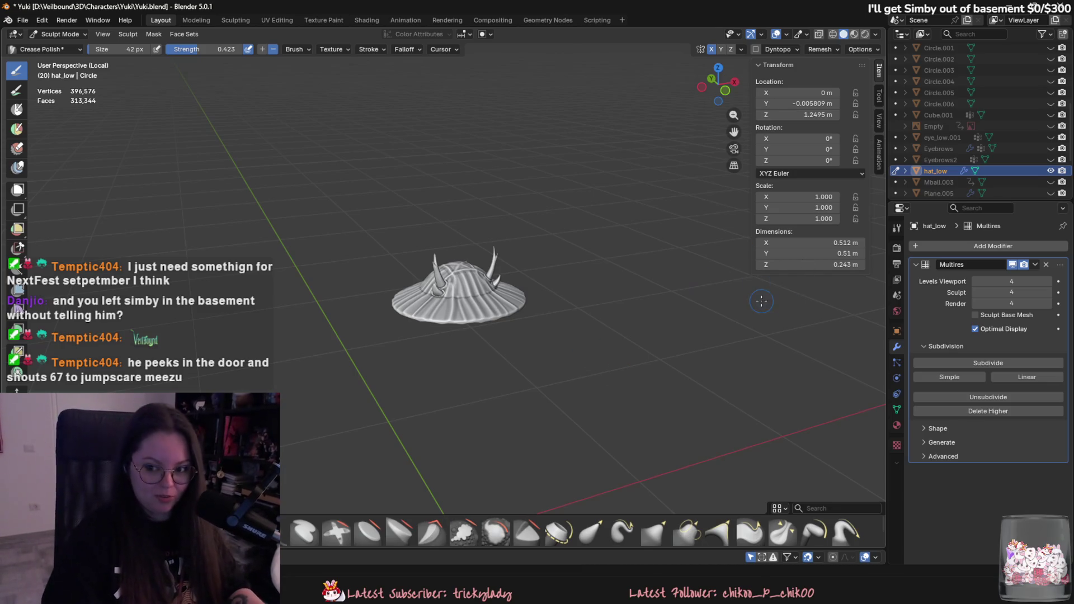
# Step: Sharpen the horizontal crease across the crown and polish the creases down the hat's front
pyautogui.scroll(6, 500, 290)
pyautogui.moveTo(503, 291)
pyautogui.mouseDown(button='middle')
pyautogui.moveTo(443, 326)
pyautogui.moveTo(515, 305)
pyautogui.mouseUp(button='middle')
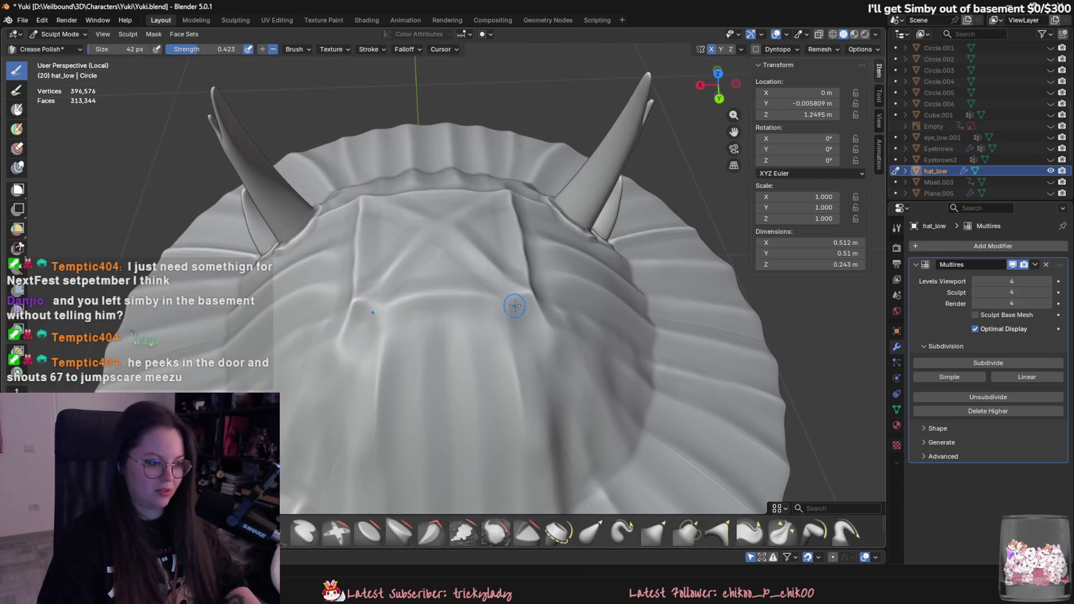
pyautogui.moveTo(514, 305)
pyautogui.mouseDown()
pyautogui.moveTo(380, 311)
pyautogui.moveTo(523, 298)
pyautogui.mouseUp()
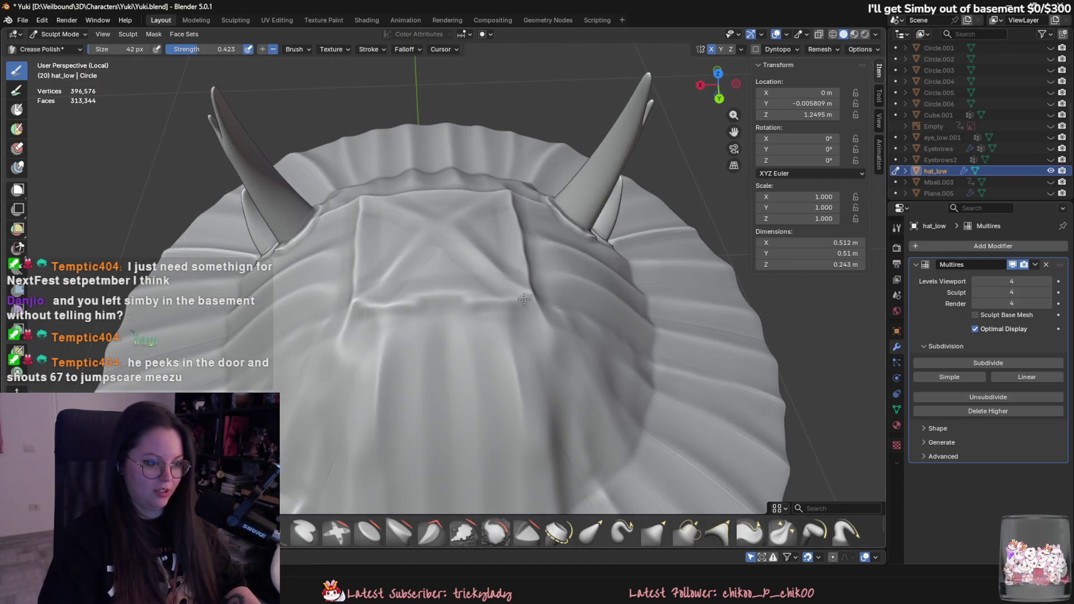
pyautogui.moveTo(510, 234)
pyautogui.mouseDown(button='middle')
pyautogui.moveTo(464, 128)
pyautogui.moveTo(474, 290)
pyautogui.mouseUp(button='middle')
pyautogui.scroll(-4, 462, 139)
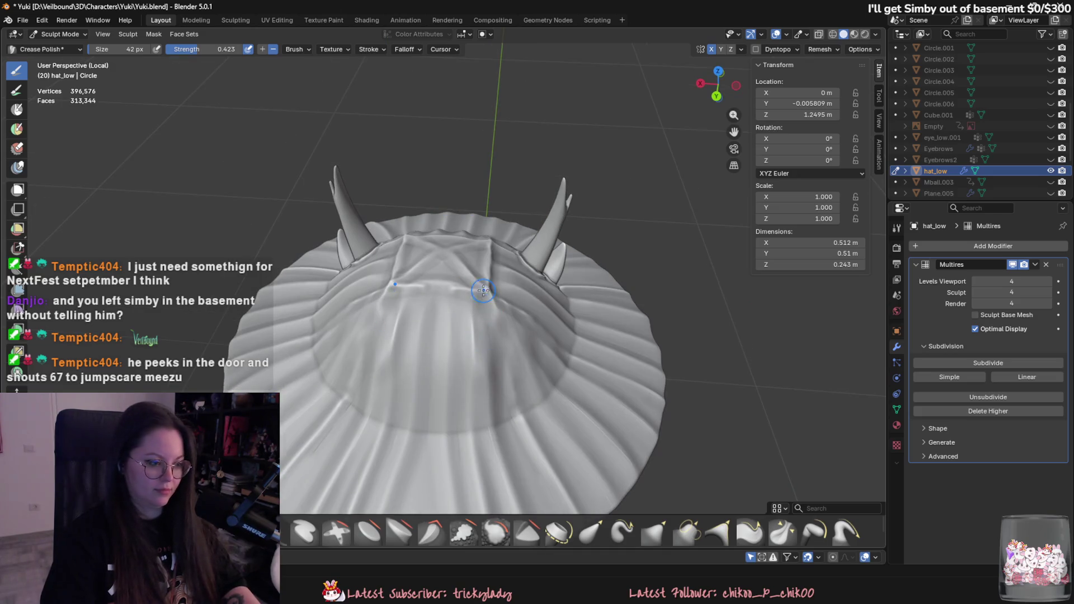
pyautogui.moveTo(483, 289)
pyautogui.mouseDown()
pyautogui.moveTo(480, 380)
pyautogui.moveTo(484, 293)
pyautogui.mouseUp()
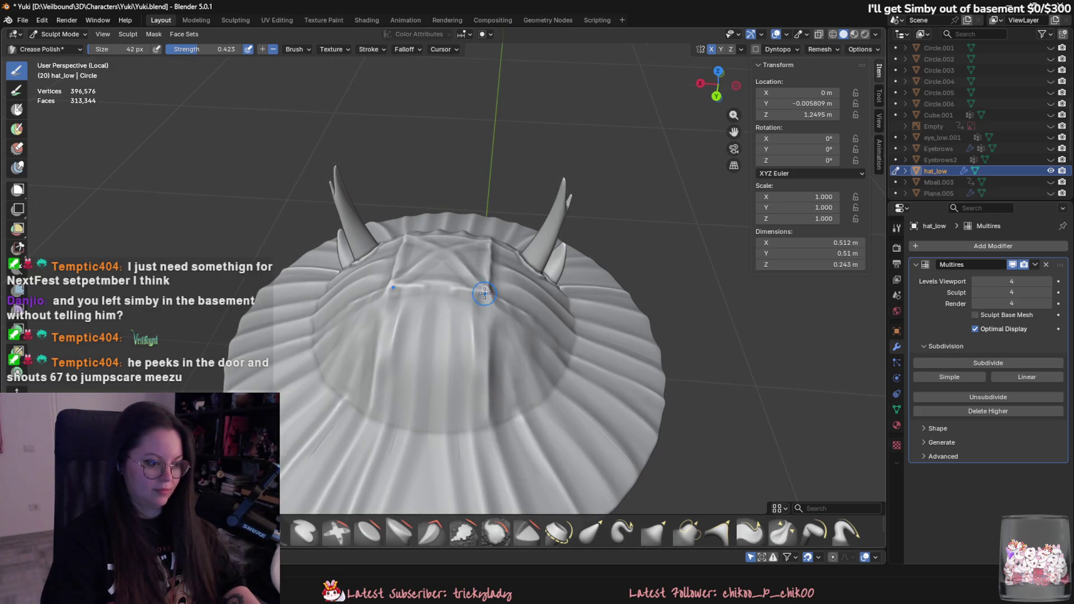
pyautogui.moveTo(496, 270); pyautogui.dragTo(448, 234, button='middle')
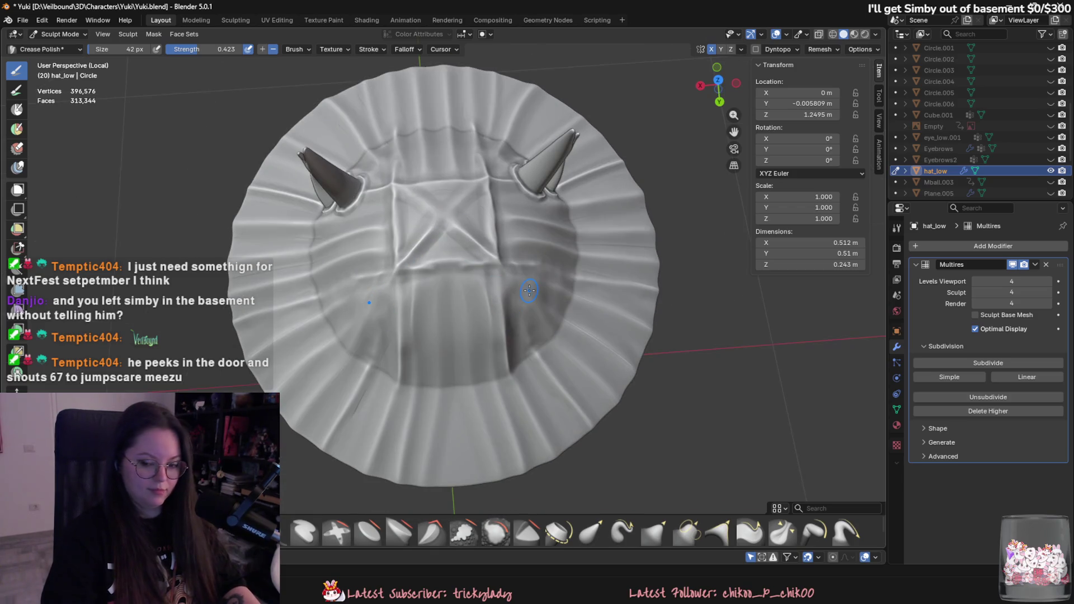
pyautogui.click(962, 247)
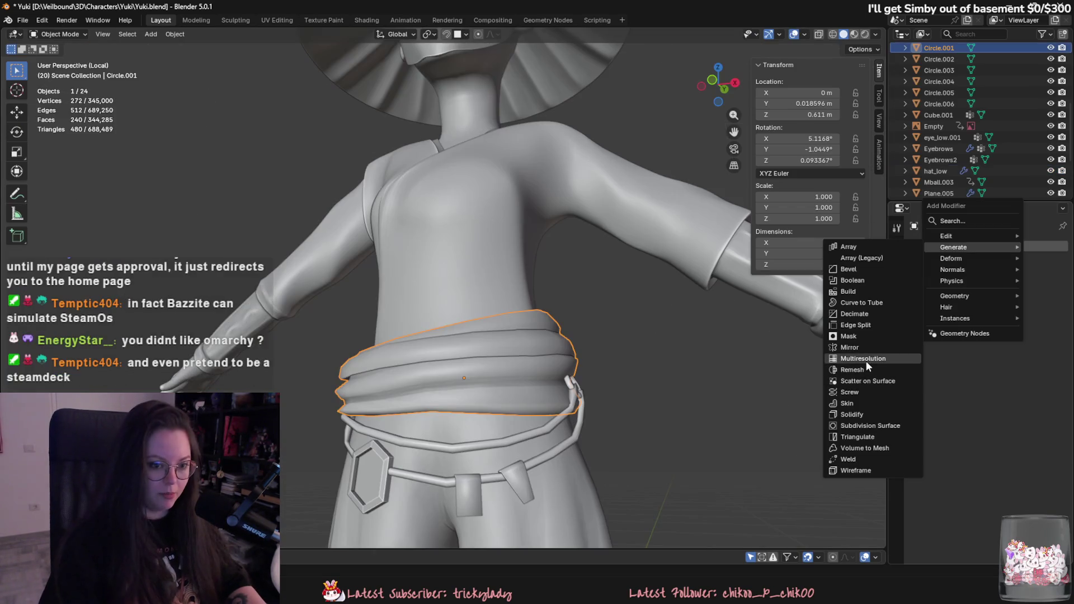
# Step: Add a Multiresolution modifier to Circle.001 and subdivide it to level 2
pyautogui.click(862, 359)
pyautogui.click(947, 361)
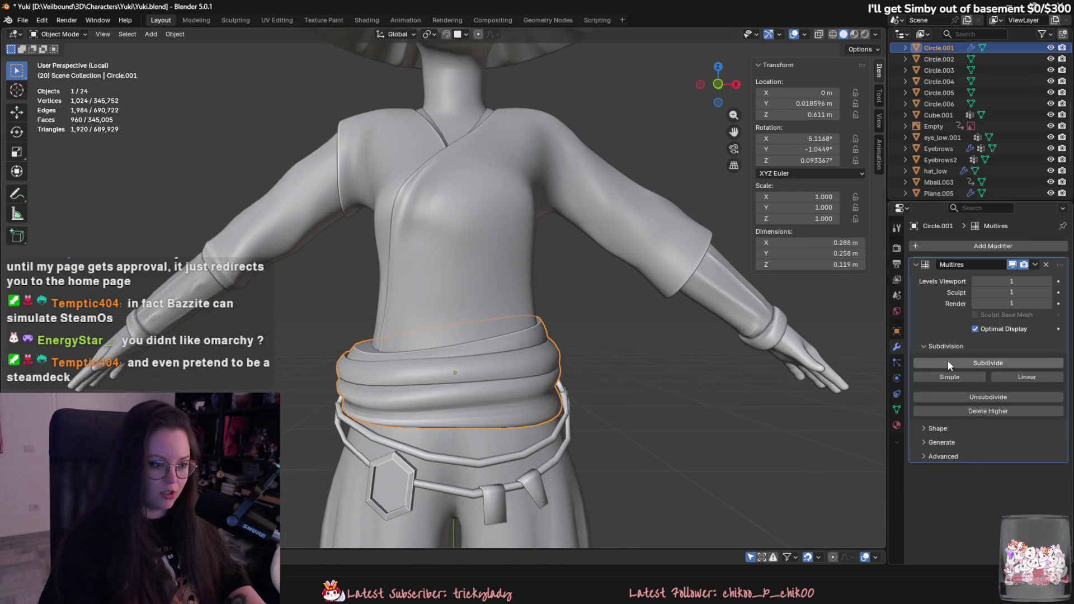
pyautogui.scroll(2, 583, 356)
pyautogui.click(968, 363)
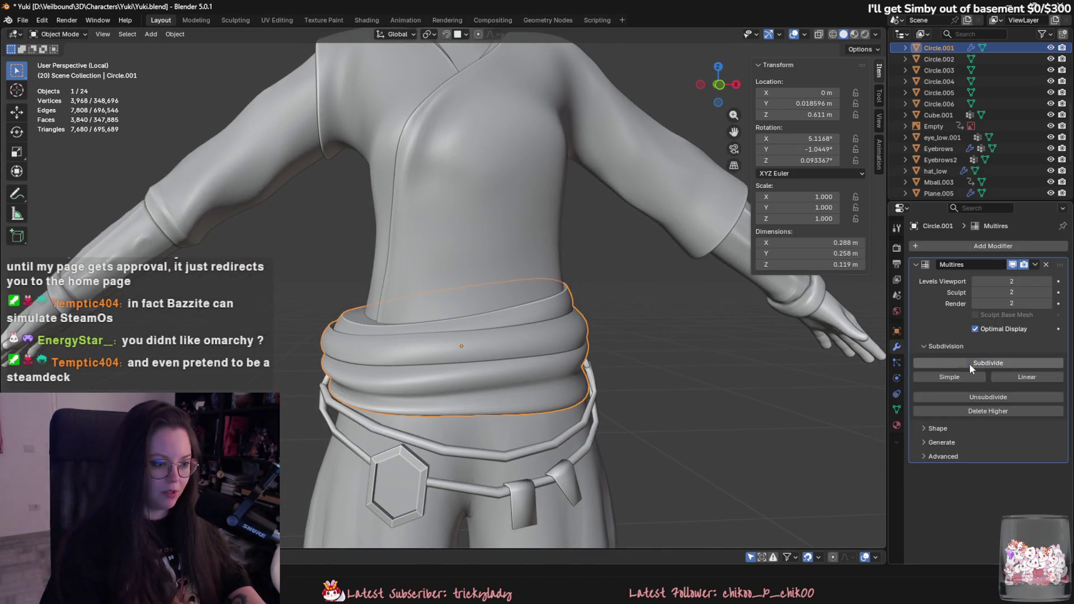
# Step: Shade the waist wrap smooth and put it into Sculpt Mode
pyautogui.click(77, 37)
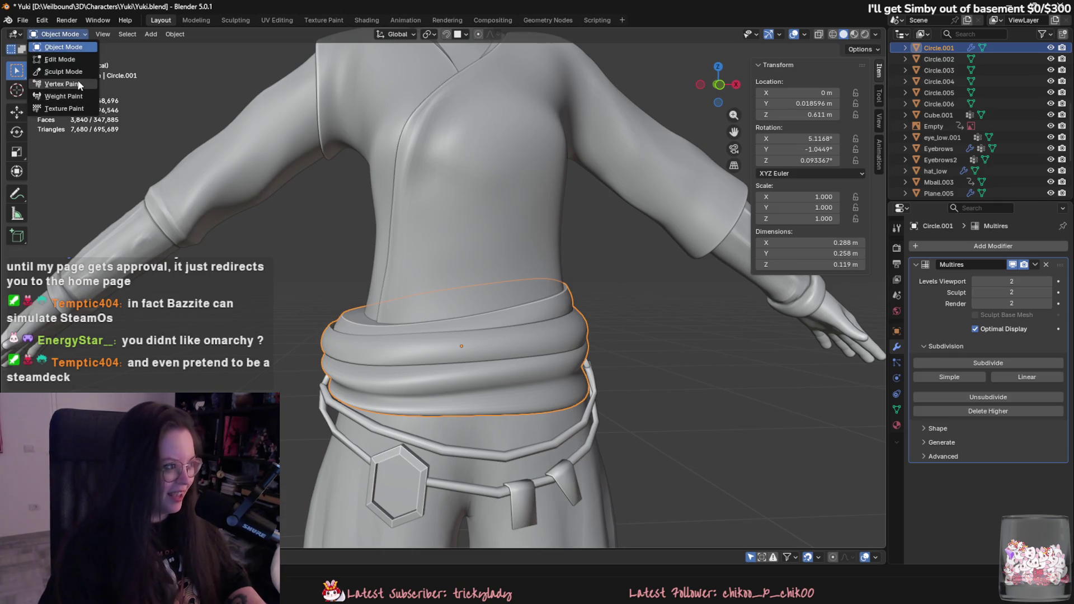
pyautogui.click(56, 79)
pyautogui.click(59, 34)
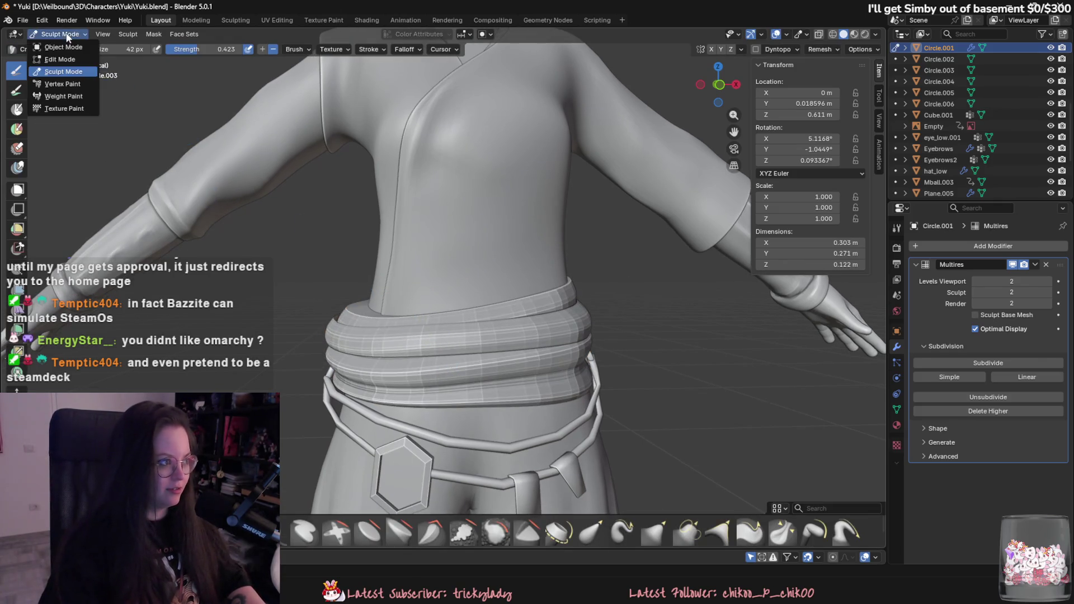
pyautogui.click(56, 54)
pyautogui.rightClick(420, 327)
pyautogui.click(419, 327)
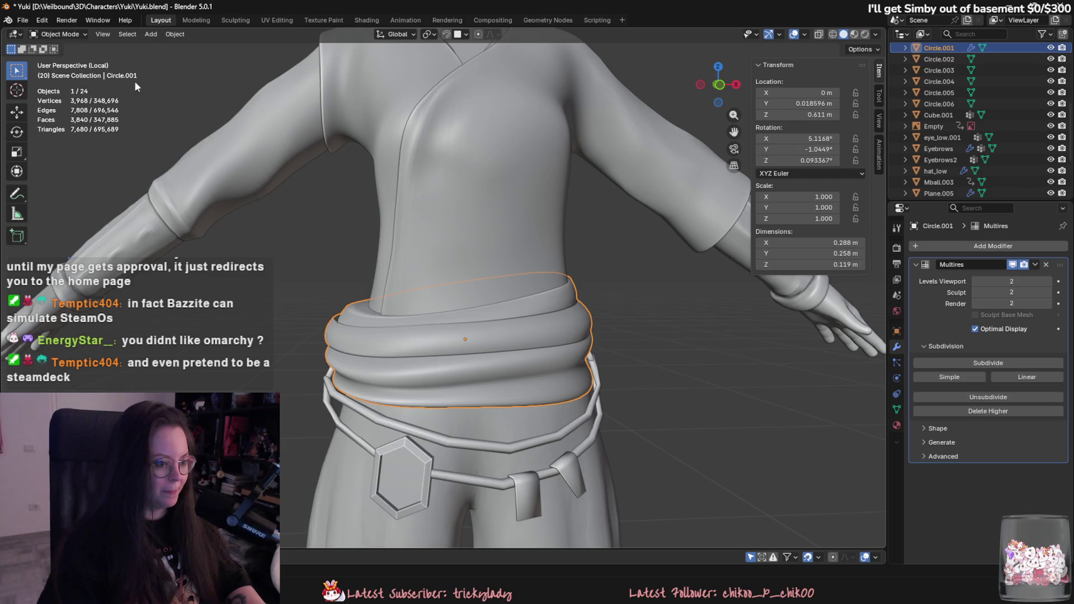
pyautogui.click(60, 35)
pyautogui.click(56, 78)
pyautogui.scroll(2, 458, 379)
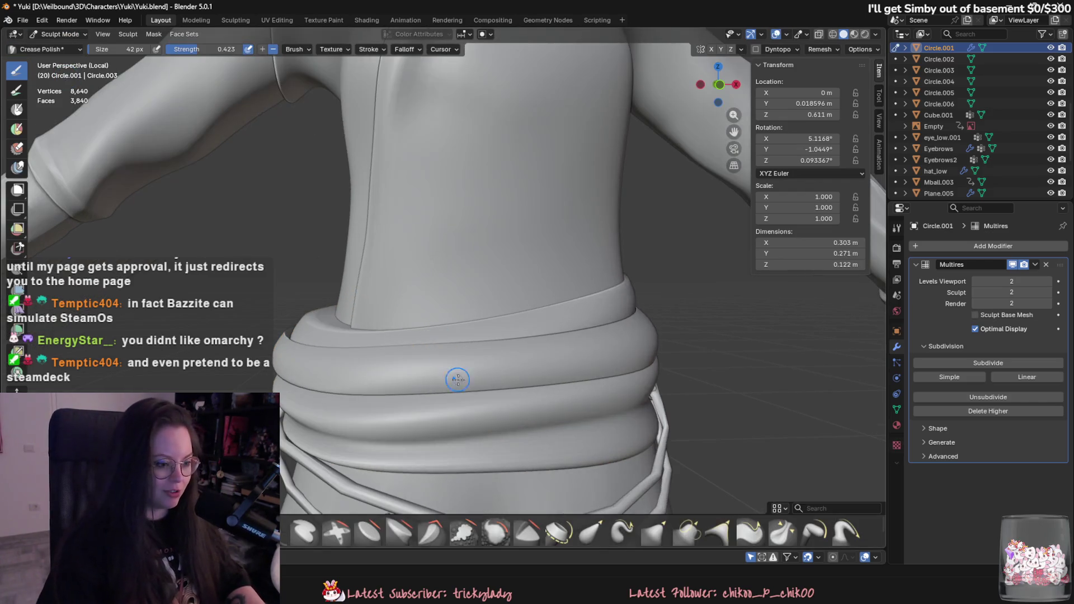
pyautogui.keyDown('shift'); pyautogui.moveTo(457, 380); pyautogui.dragTo(464, 353, button='middle'); pyautogui.keyUp('shift')
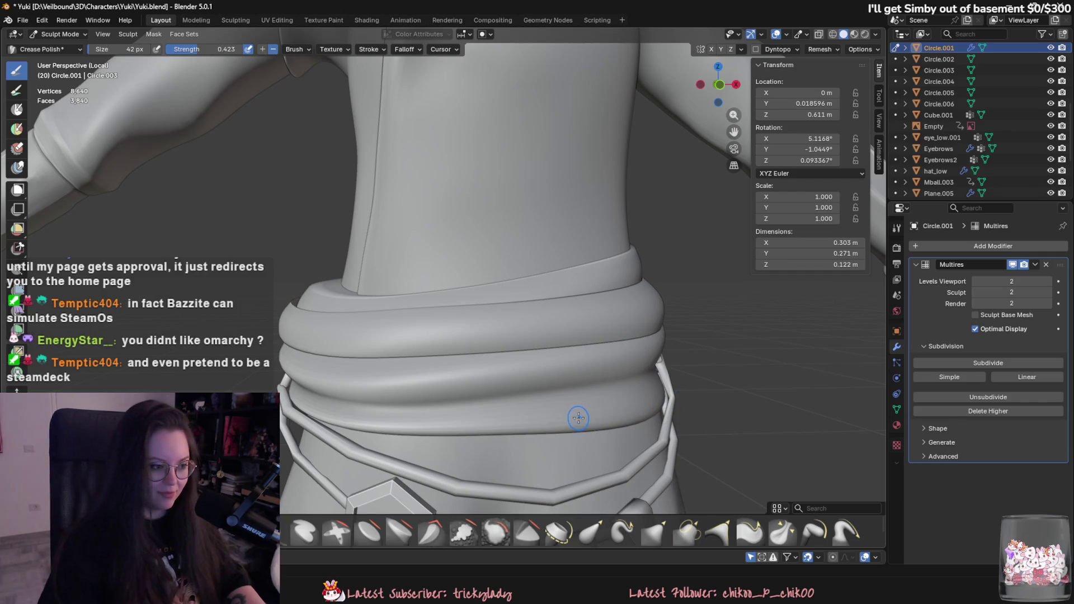
pyautogui.moveTo(578, 418); pyautogui.dragTo(309, 328, button='middle')
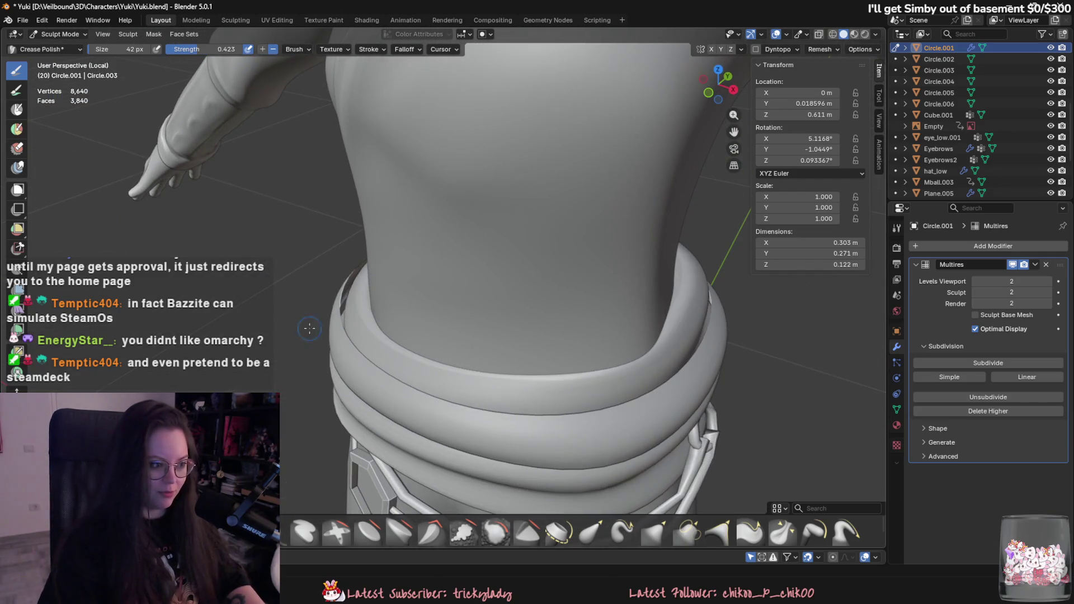
# Step: In Edit Mode, extrude two edge loops of the waist wrap and scale them inward
pyautogui.click(75, 32)
pyautogui.click(56, 59)
pyautogui.keyDown('alt'); pyautogui.click(335, 344); pyautogui.keyUp('alt')
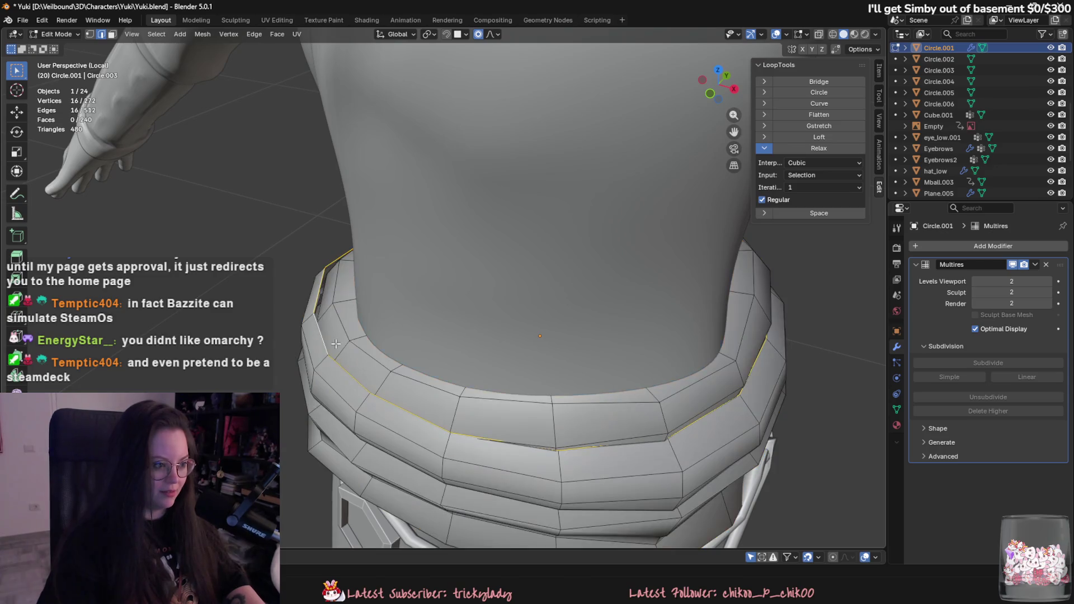
pyautogui.moveTo(336, 344)
pyautogui.mouseDown(button='middle')
pyautogui.moveTo(459, 313)
pyautogui.moveTo(645, 368)
pyautogui.moveTo(268, 226)
pyautogui.mouseUp(button='middle')
pyautogui.keyDown('alt'); pyautogui.keyDown('shift'); pyautogui.click(458, 314); pyautogui.keyUp('shift'); pyautogui.keyUp('alt')
pyautogui.press('e')
pyautogui.press('s')
pyautogui.click(617, 364)
pyautogui.press('Tab')
pyautogui.click(58, 34)
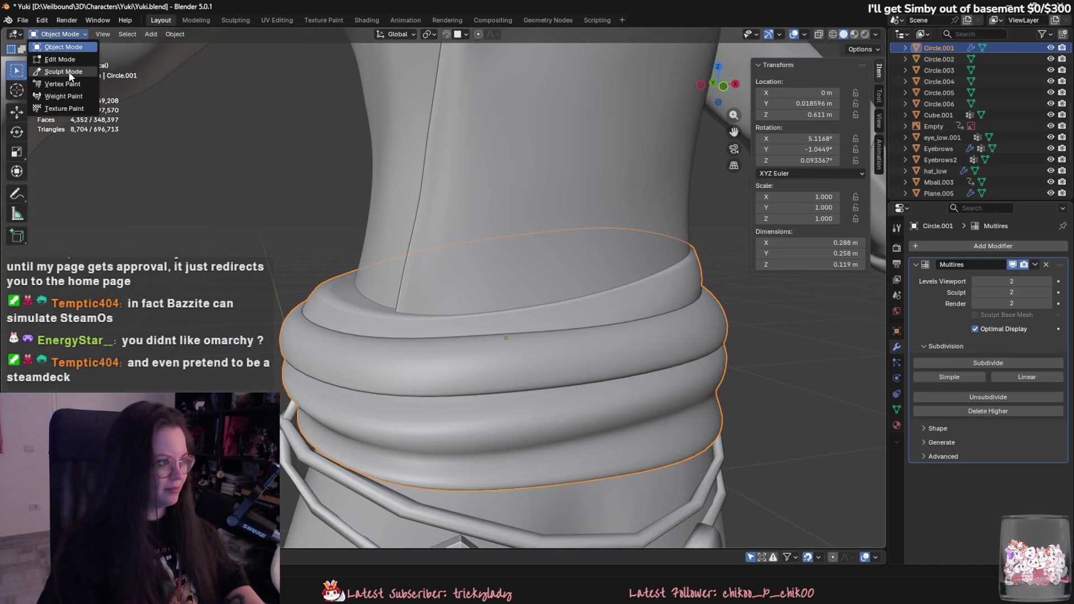
pyautogui.click(59, 72)
# Step: Crease-polish the belt's middle band, then switch to the Clay Strips brush with C
pyautogui.moveTo(586, 358)
pyautogui.mouseDown(button='middle')
pyautogui.moveTo(596, 422)
pyautogui.moveTo(501, 434)
pyautogui.mouseUp(button='middle')
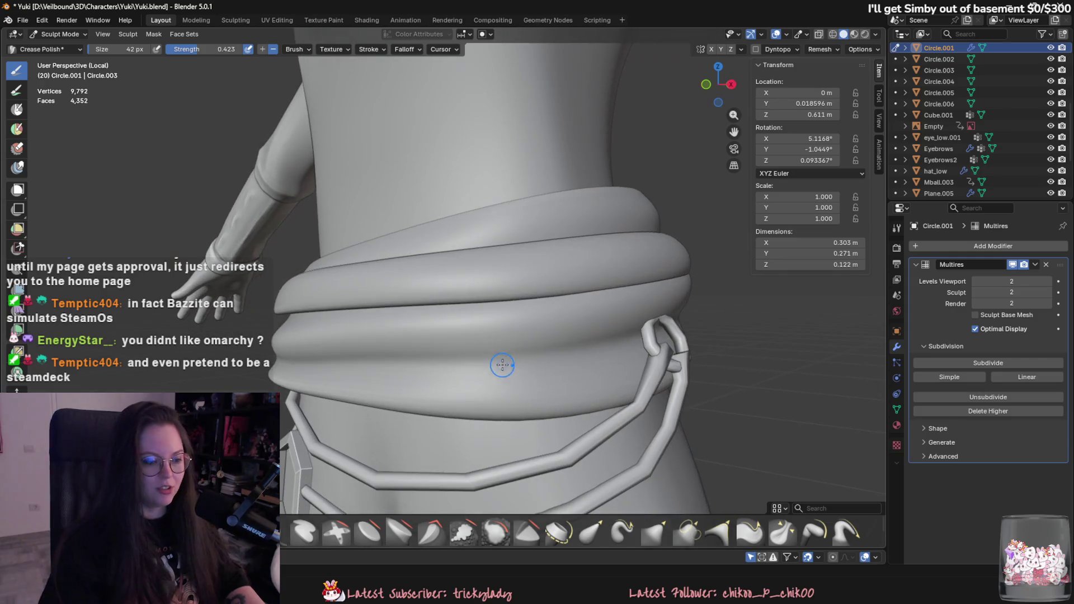
pyautogui.moveTo(498, 324); pyautogui.dragTo(515, 239, button='middle')
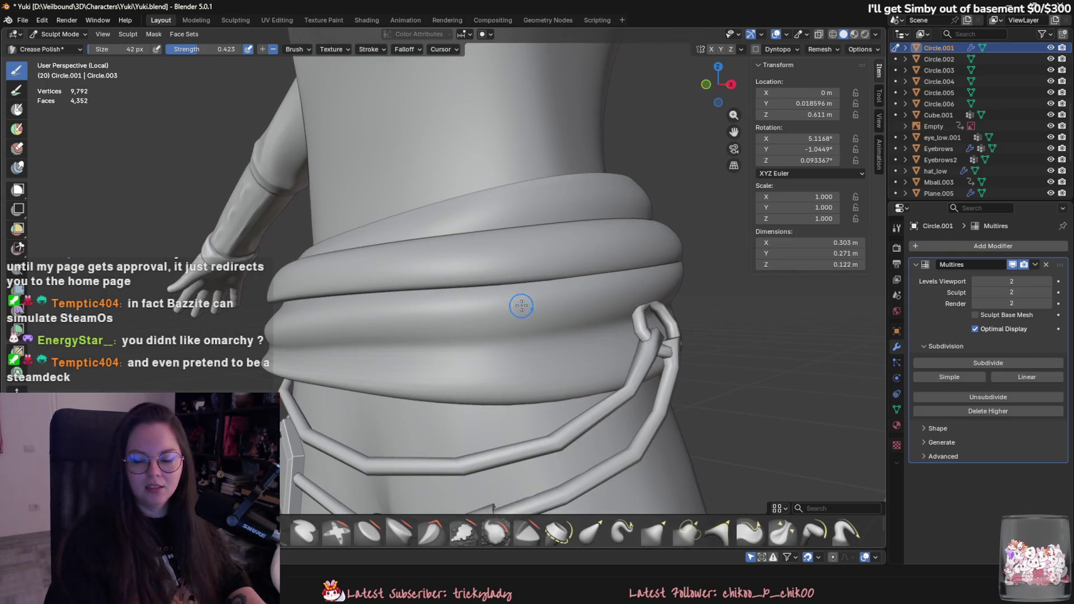
pyautogui.moveTo(556, 317)
pyautogui.mouseDown()
pyautogui.moveTo(442, 338)
pyautogui.moveTo(521, 331)
pyautogui.mouseUp()
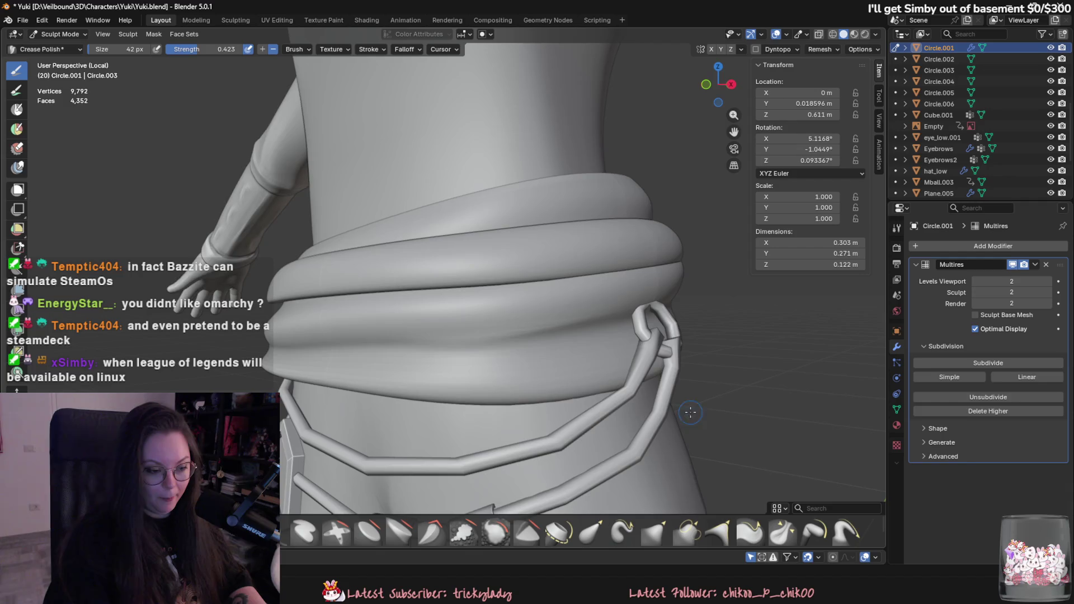
pyautogui.moveTo(479, 349); pyautogui.dragTo(595, 357, button='middle')
pyautogui.moveTo(595, 357); pyautogui.dragTo(415, 345)
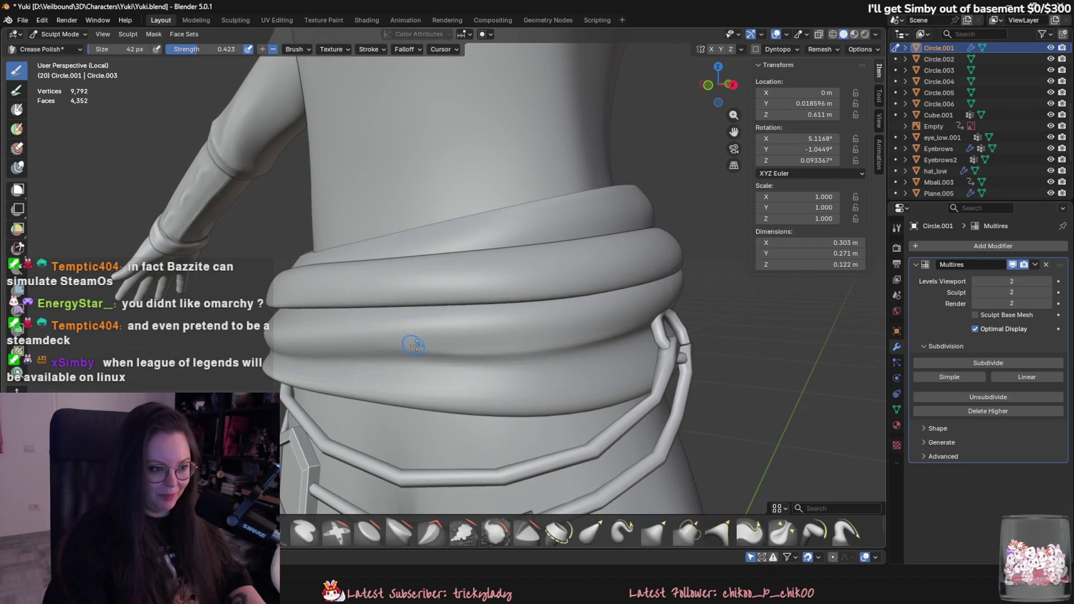
pyautogui.moveTo(393, 361)
pyautogui.mouseDown(button='middle')
pyautogui.moveTo(520, 374)
pyautogui.moveTo(525, 344)
pyautogui.moveTo(573, 343)
pyautogui.mouseUp(button='middle')
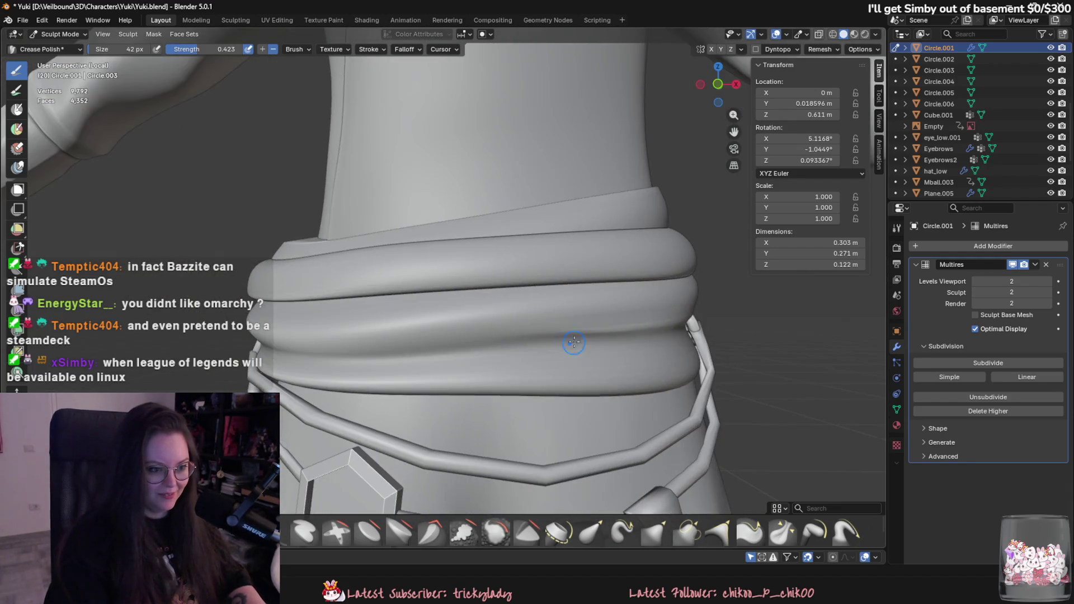
pyautogui.moveTo(407, 327); pyautogui.dragTo(322, 322)
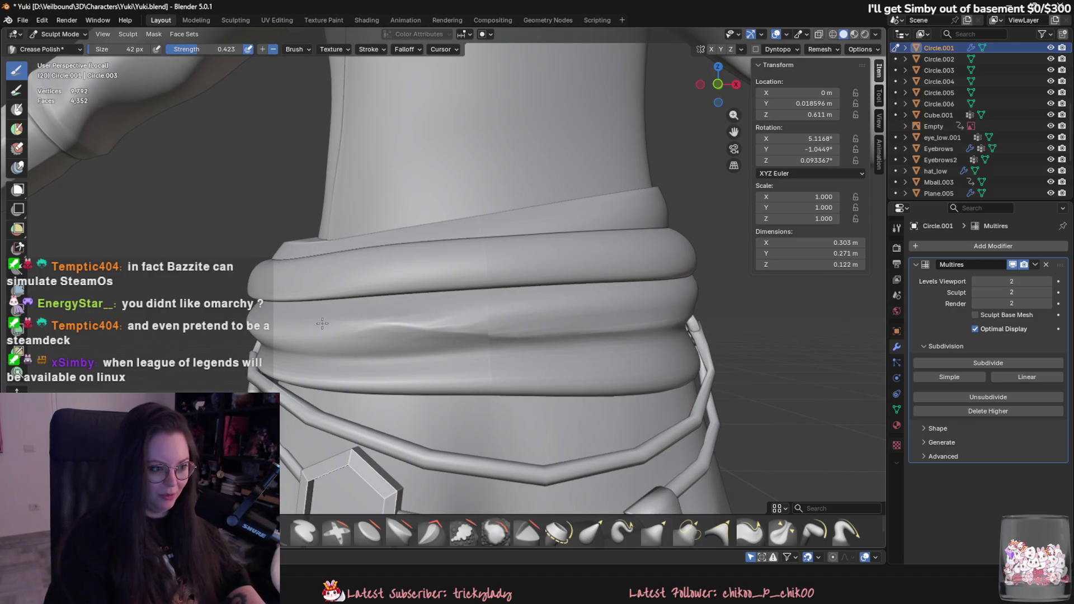
pyautogui.scroll(-4, 461, 366)
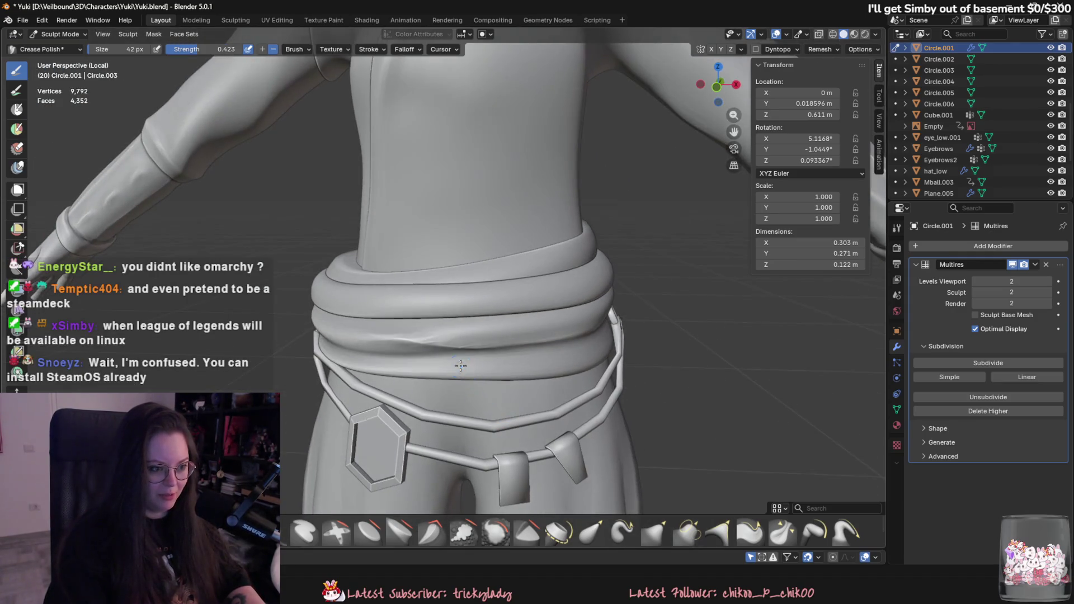
pyautogui.scroll(1, 520, 388)
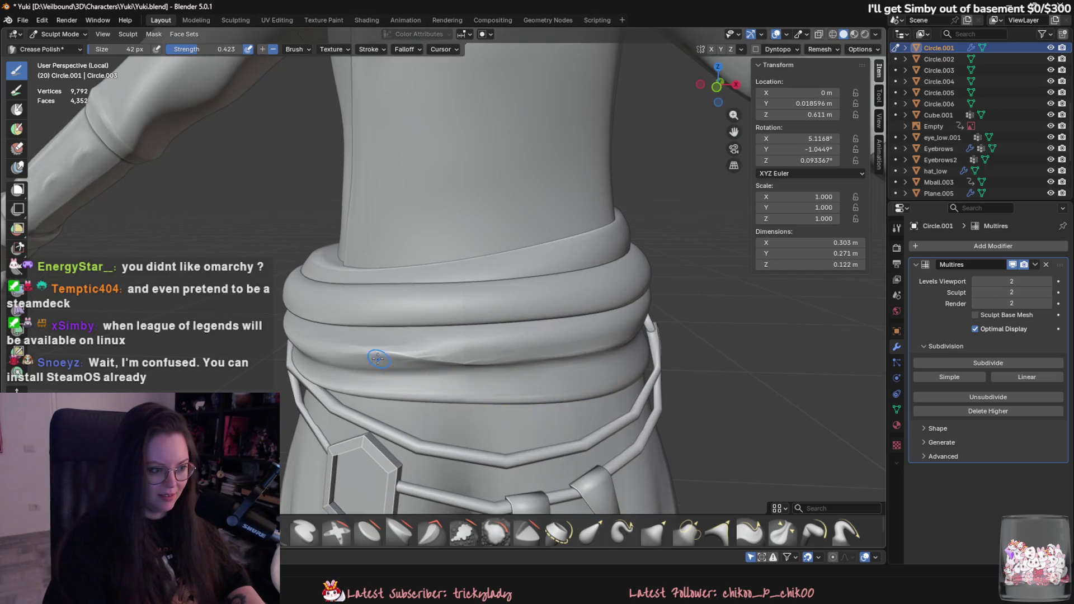
pyautogui.press('c')
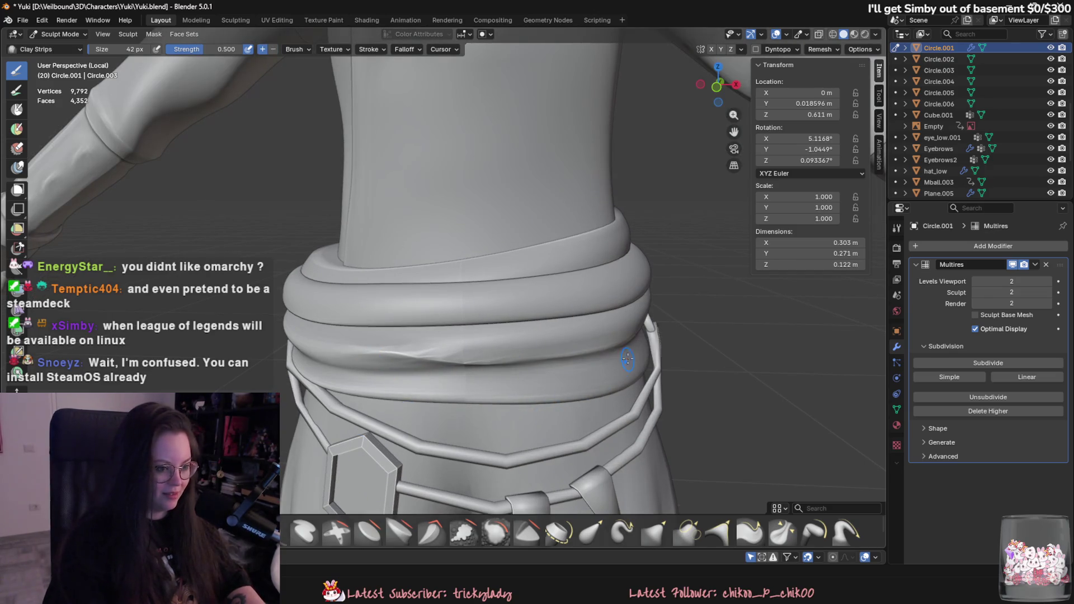
# Step: Add a third Multires subdivision level and set the Clay Strips brush to 46 px
pyautogui.click(1001, 363)
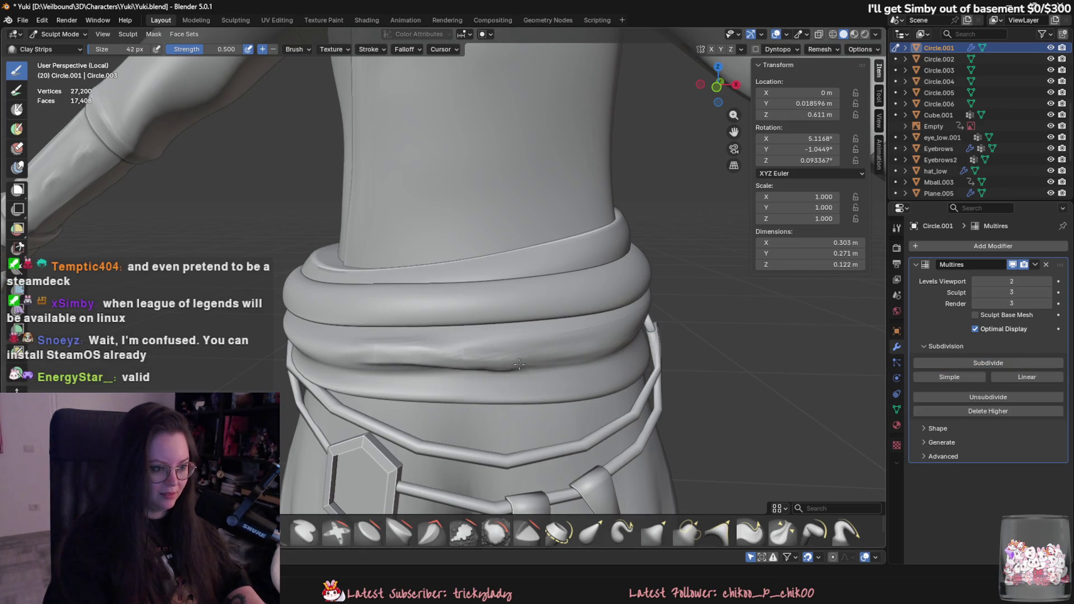
pyautogui.moveTo(450, 344); pyautogui.dragTo(530, 365, button='middle')
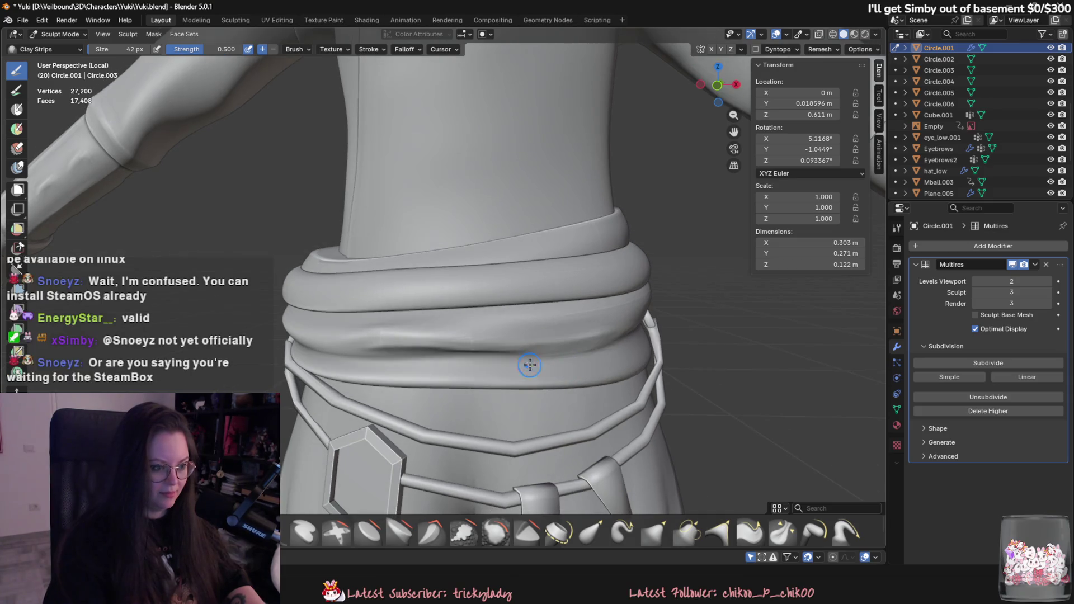
pyautogui.moveTo(420, 371); pyautogui.dragTo(408, 311, button='middle')
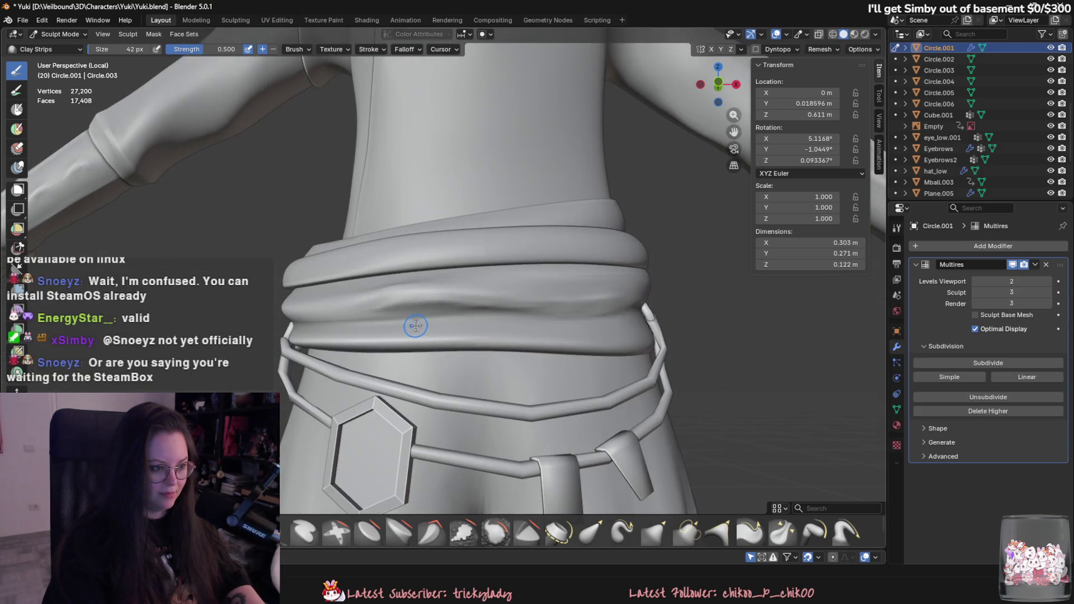
pyautogui.press('f')
pyautogui.click(406, 325)
pyautogui.press('f')
pyautogui.click(409, 321)
pyautogui.press('f')
pyautogui.click(419, 338)
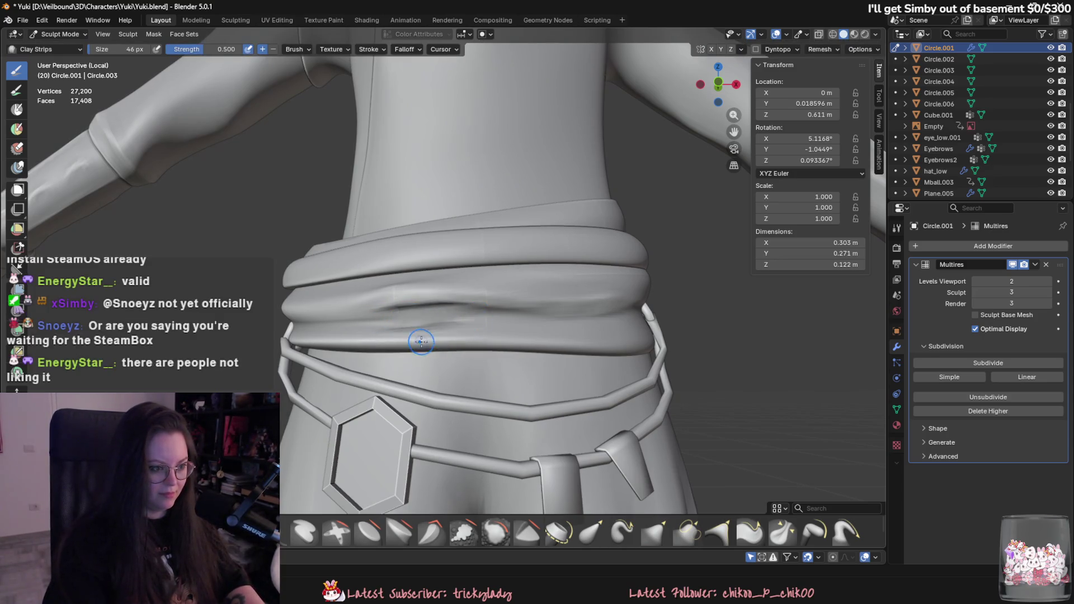
# Step: Sculpt a fold along the belt and build it rightward, then shrink the brush to 20 px
pyautogui.moveTo(419, 338); pyautogui.dragTo(437, 397, button='middle')
pyautogui.moveTo(437, 397); pyautogui.dragTo(571, 392)
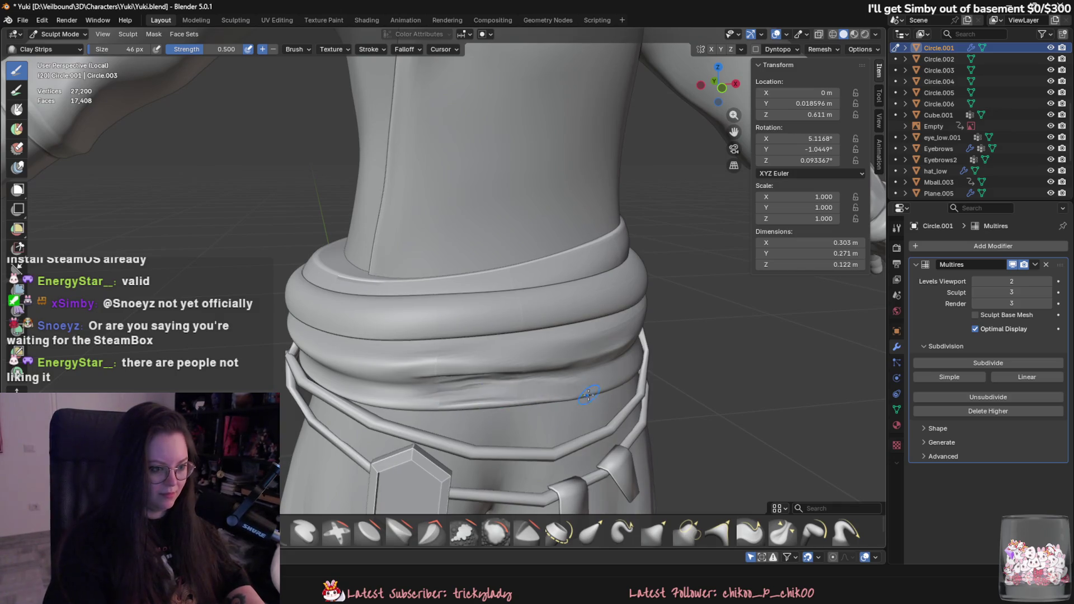
pyautogui.moveTo(571, 392); pyautogui.dragTo(429, 377, button='middle')
pyautogui.moveTo(430, 377); pyautogui.dragTo(610, 380)
pyautogui.moveTo(610, 380)
pyautogui.mouseDown(button='middle')
pyautogui.moveTo(632, 348)
pyautogui.moveTo(384, 364)
pyautogui.mouseUp(button='middle')
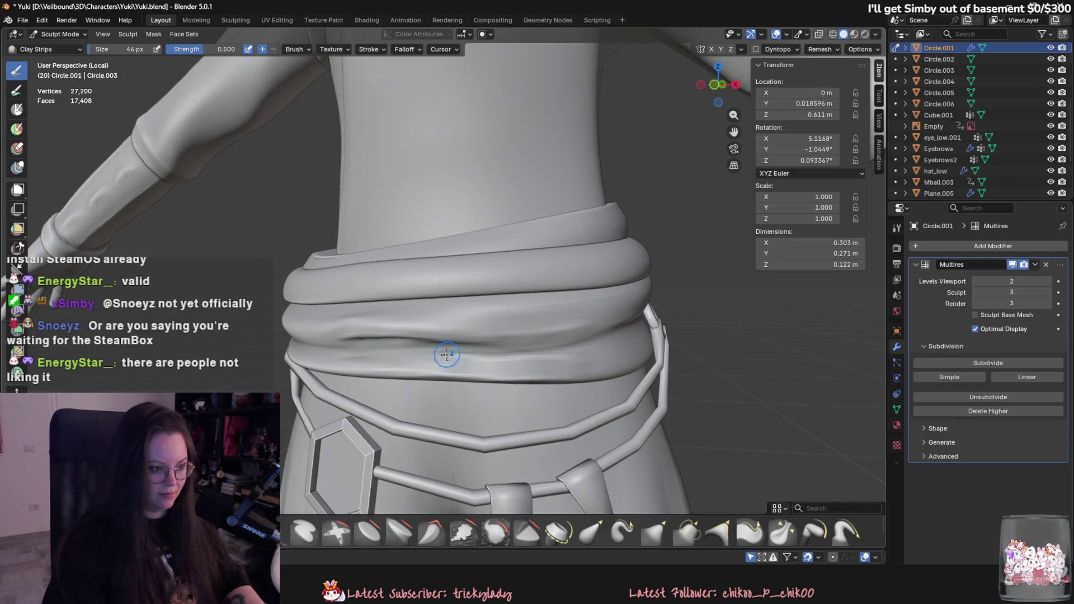
pyautogui.moveTo(447, 355)
pyautogui.mouseDown(button='middle')
pyautogui.moveTo(532, 355)
pyautogui.moveTo(593, 313)
pyautogui.mouseUp(button='middle')
pyautogui.moveTo(561, 325); pyautogui.dragTo(574, 323)
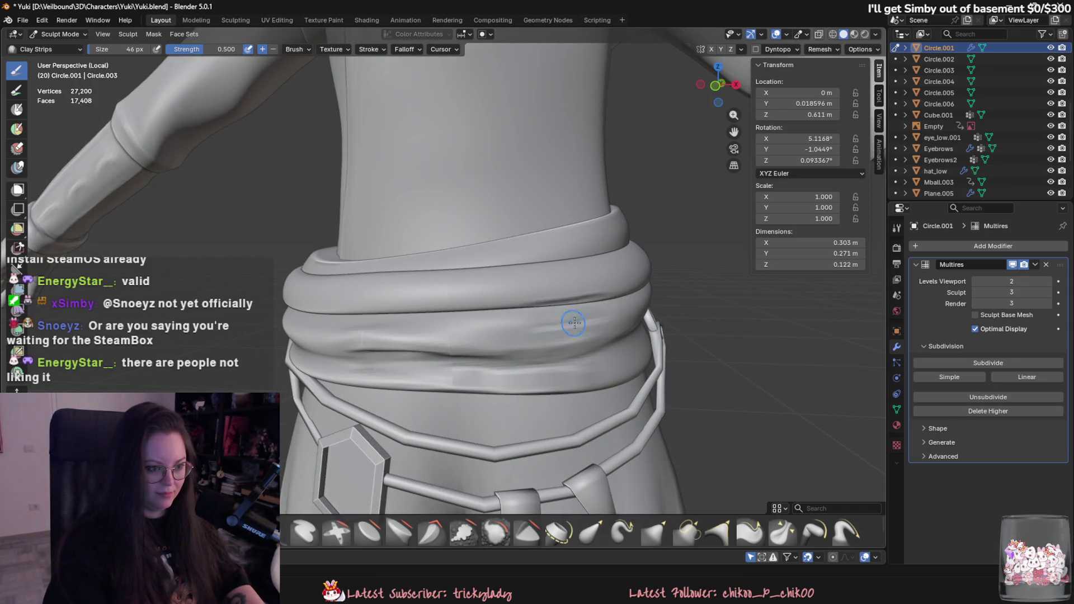
pyautogui.press('f')
pyautogui.click(521, 315)
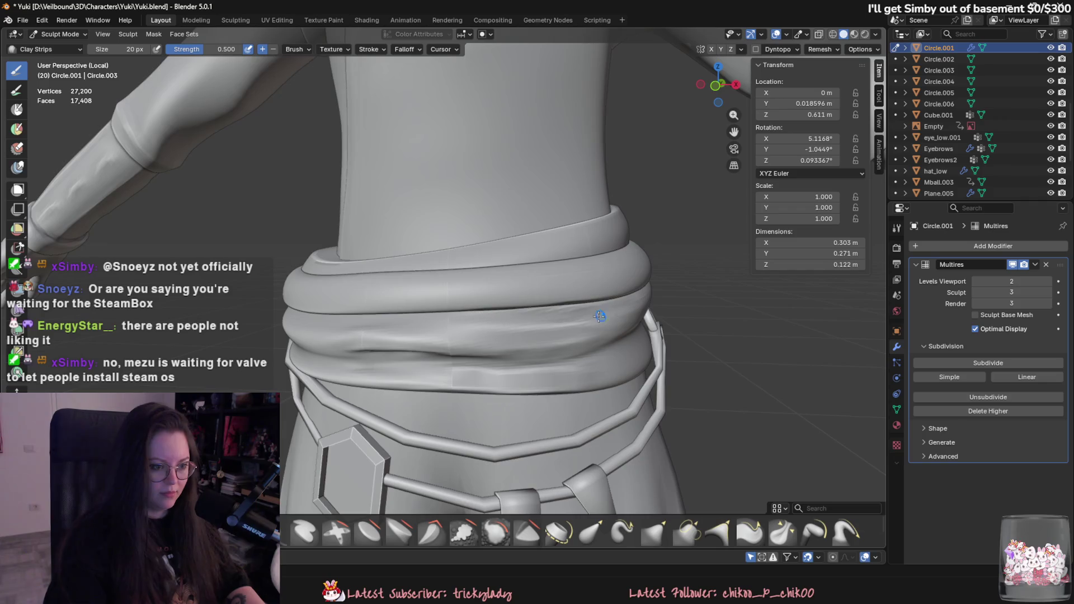
# Step: With a 30 px brush, smooth the upper and middle band creases; undo a trial groove
pyautogui.moveTo(599, 317)
pyautogui.mouseDown(button='middle')
pyautogui.moveTo(472, 354)
pyautogui.moveTo(521, 373)
pyautogui.moveTo(527, 295)
pyautogui.mouseUp(button='middle')
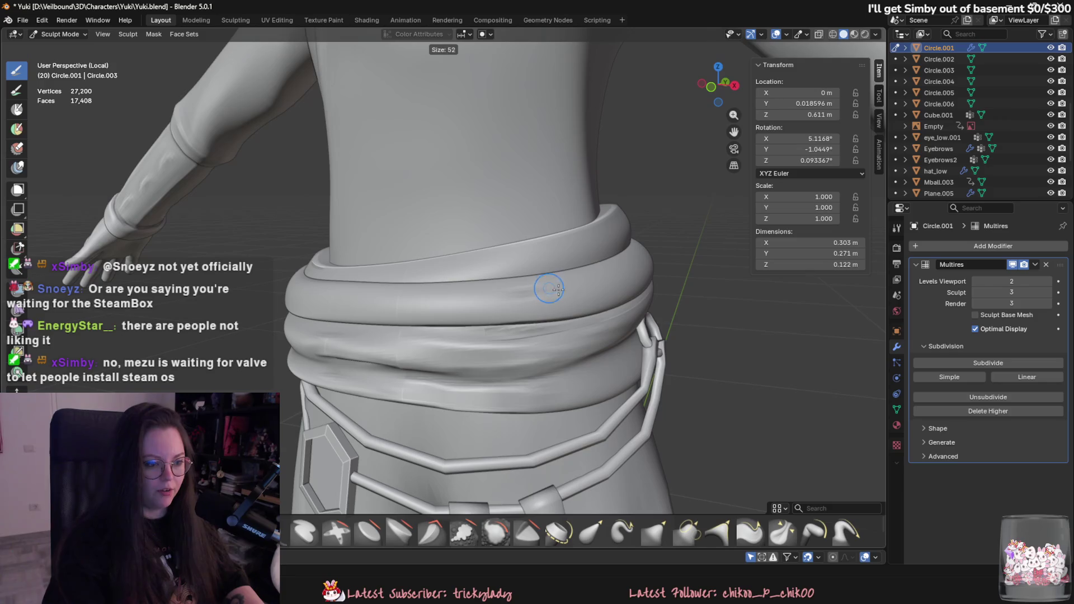
pyautogui.press('f')
pyautogui.click(584, 282)
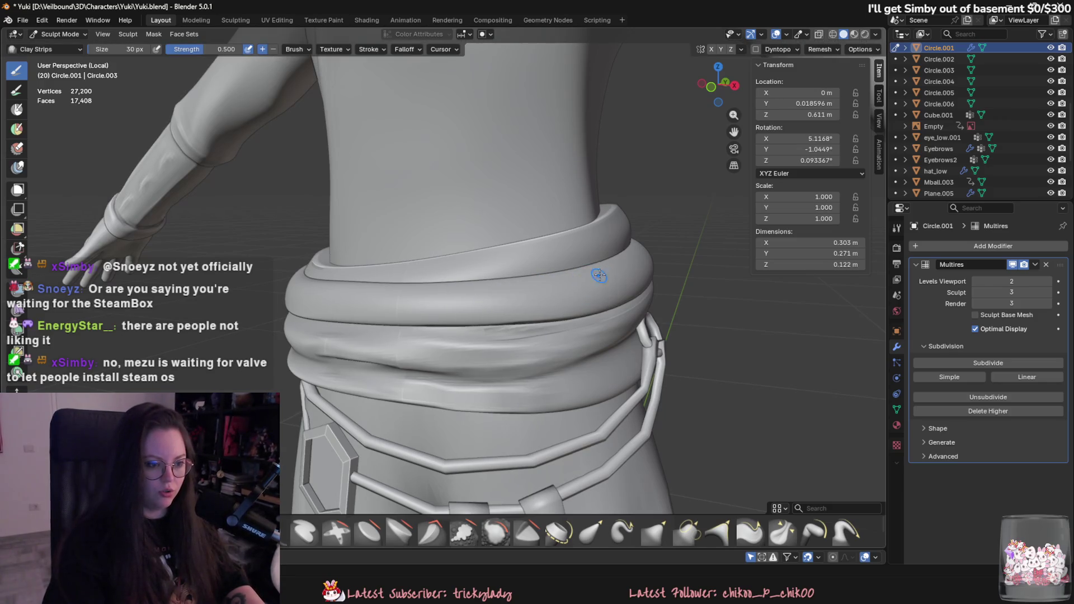
pyautogui.moveTo(600, 280)
pyautogui.keyDown('shift'); pyautogui.mouseDown()
pyautogui.moveTo(536, 283)
pyautogui.moveTo(611, 271)
pyautogui.mouseUp(); pyautogui.keyUp('shift')
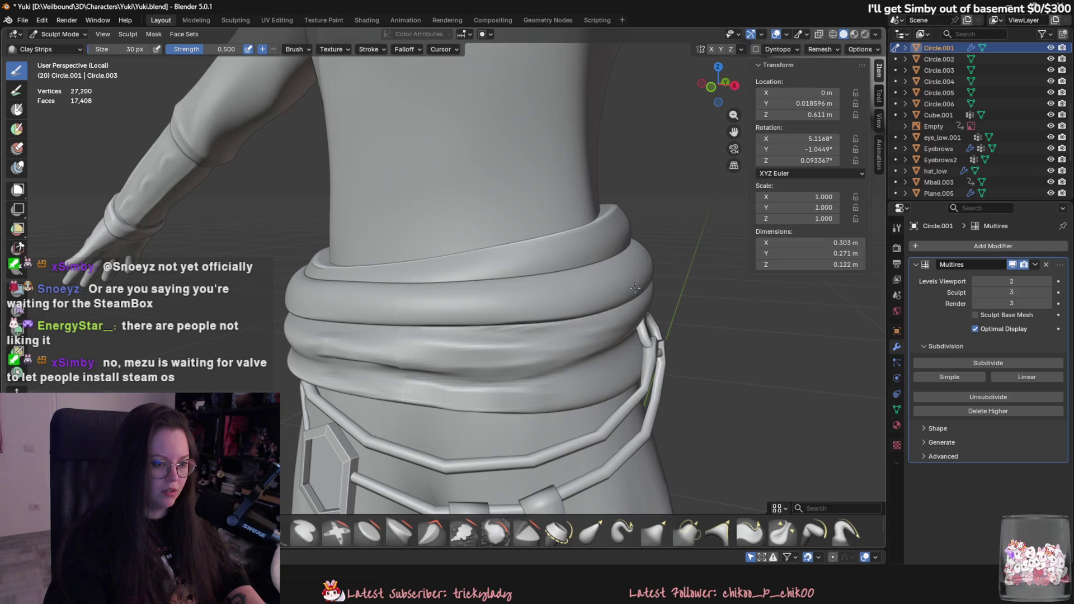
pyautogui.keyDown('shift'); pyautogui.moveTo(534, 314); pyautogui.dragTo(463, 323); pyautogui.keyUp('shift')
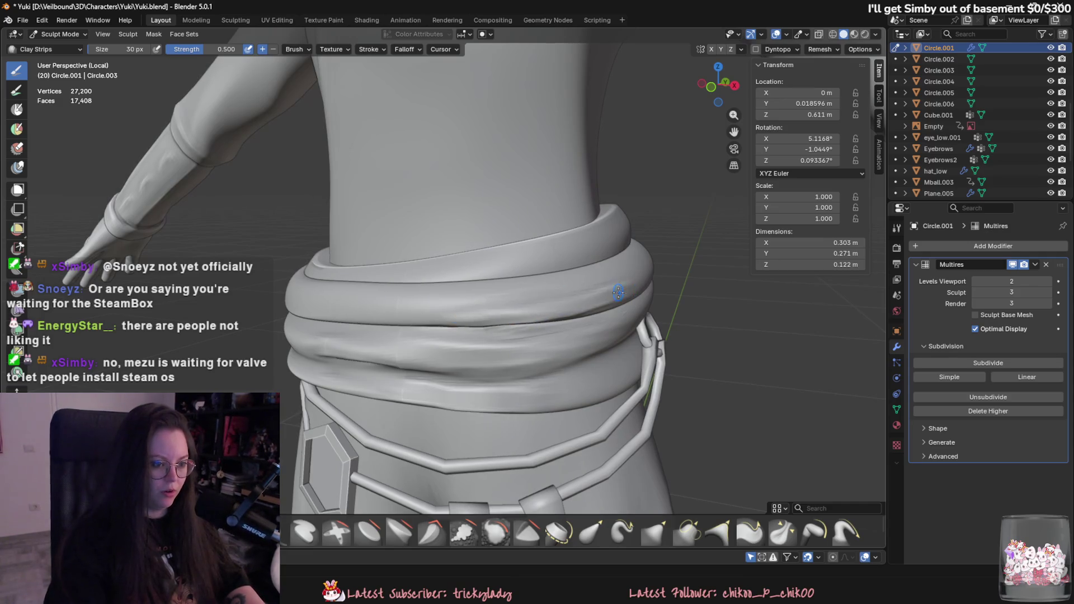
pyautogui.moveTo(464, 312); pyautogui.dragTo(386, 347, button='middle')
pyautogui.moveTo(496, 346); pyautogui.dragTo(494, 343, button='middle')
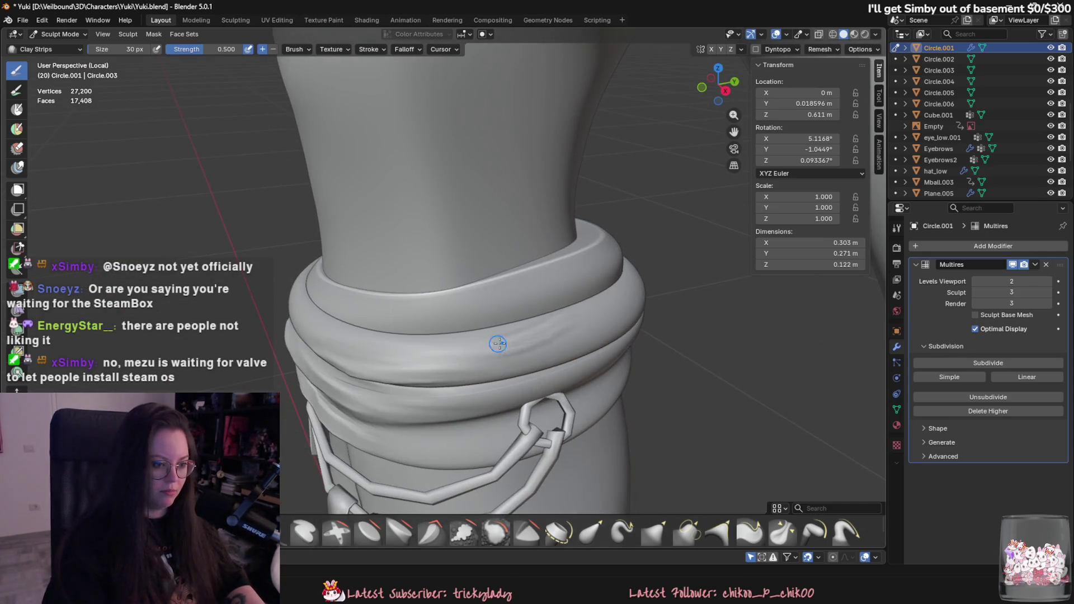
pyautogui.moveTo(546, 335)
pyautogui.mouseDown()
pyautogui.moveTo(599, 312)
pyautogui.moveTo(595, 303)
pyautogui.mouseUp()
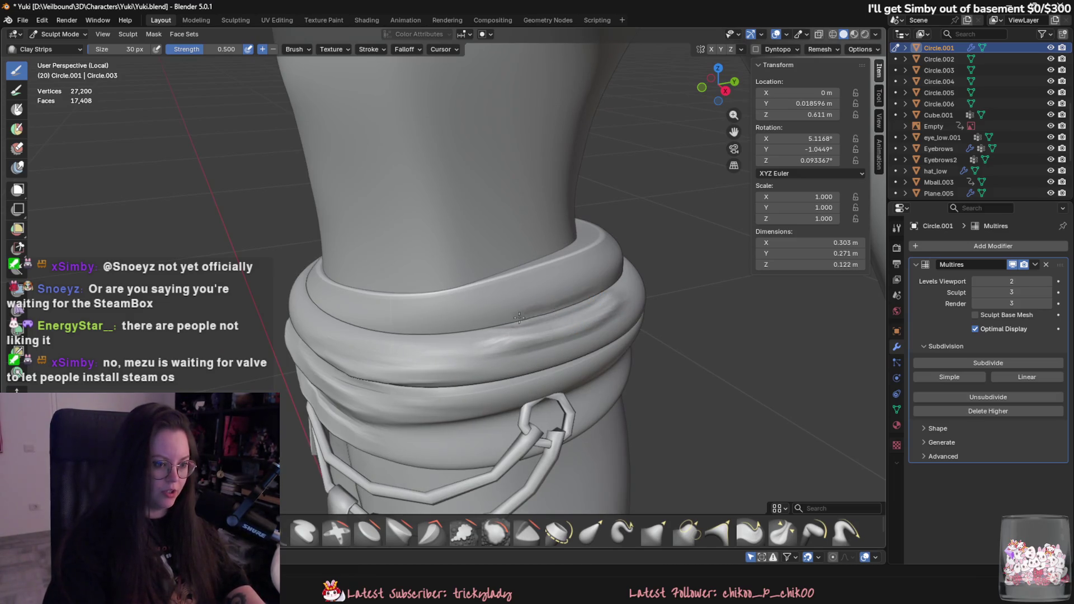
pyautogui.hotkey('ctrl', 'z')
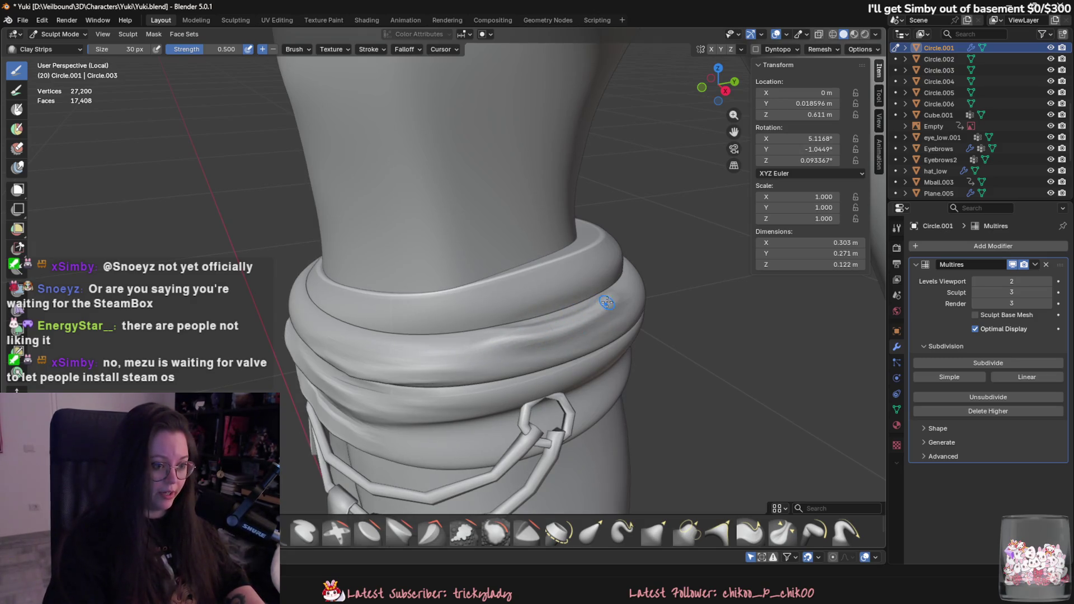
# Step: Add clay strokes along the belt's lower band and deepen its lower edge
pyautogui.moveTo(514, 335)
pyautogui.mouseDown(button='middle')
pyautogui.moveTo(436, 314)
pyautogui.moveTo(340, 255)
pyautogui.moveTo(391, 266)
pyautogui.mouseUp(button='middle')
pyautogui.moveTo(391, 266)
pyautogui.mouseDown()
pyautogui.moveTo(472, 251)
pyautogui.moveTo(397, 263)
pyautogui.moveTo(497, 261)
pyautogui.moveTo(431, 264)
pyautogui.mouseUp()
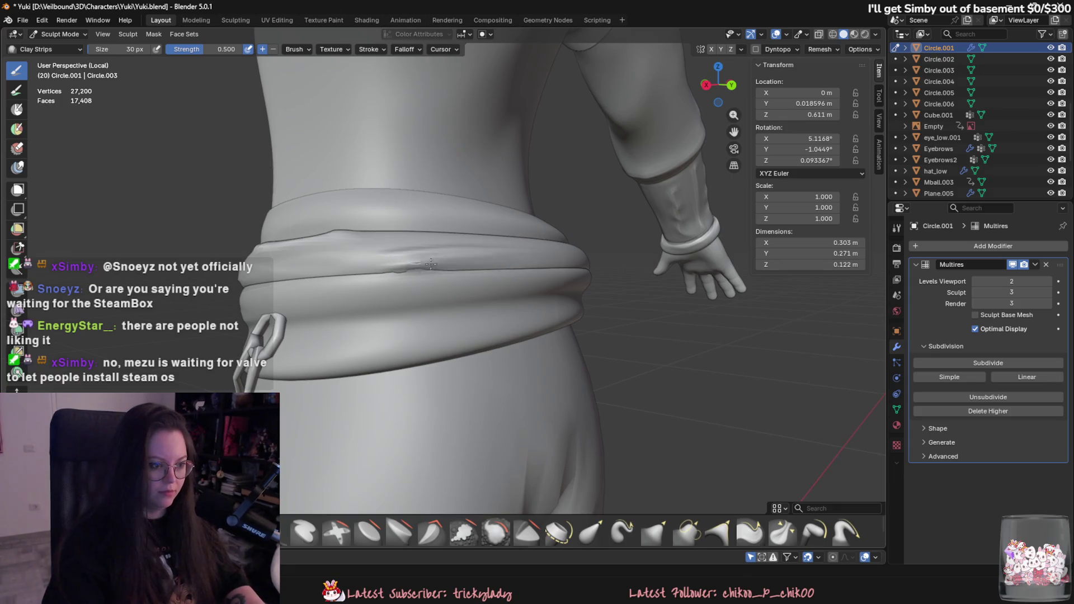
pyautogui.moveTo(431, 264)
pyautogui.mouseDown(button='middle')
pyautogui.moveTo(395, 311)
pyautogui.moveTo(386, 396)
pyautogui.moveTo(362, 367)
pyautogui.mouseUp(button='middle')
pyautogui.moveTo(362, 366); pyautogui.dragTo(487, 353)
pyautogui.moveTo(486, 354); pyautogui.dragTo(342, 336, button='middle')
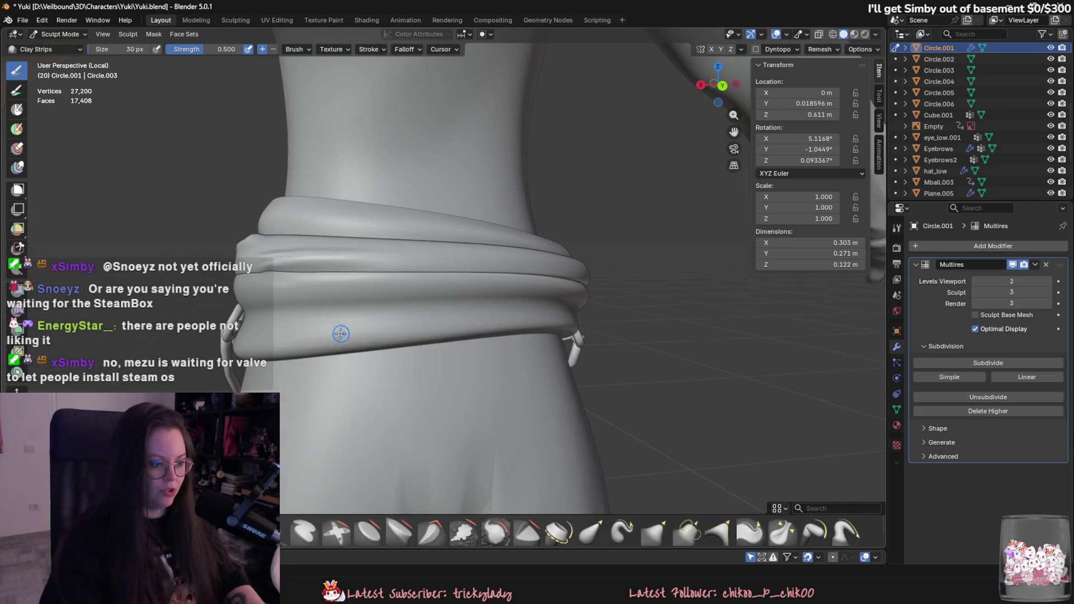
pyautogui.moveTo(343, 336)
pyautogui.mouseDown()
pyautogui.moveTo(493, 318)
pyautogui.moveTo(402, 321)
pyautogui.mouseUp()
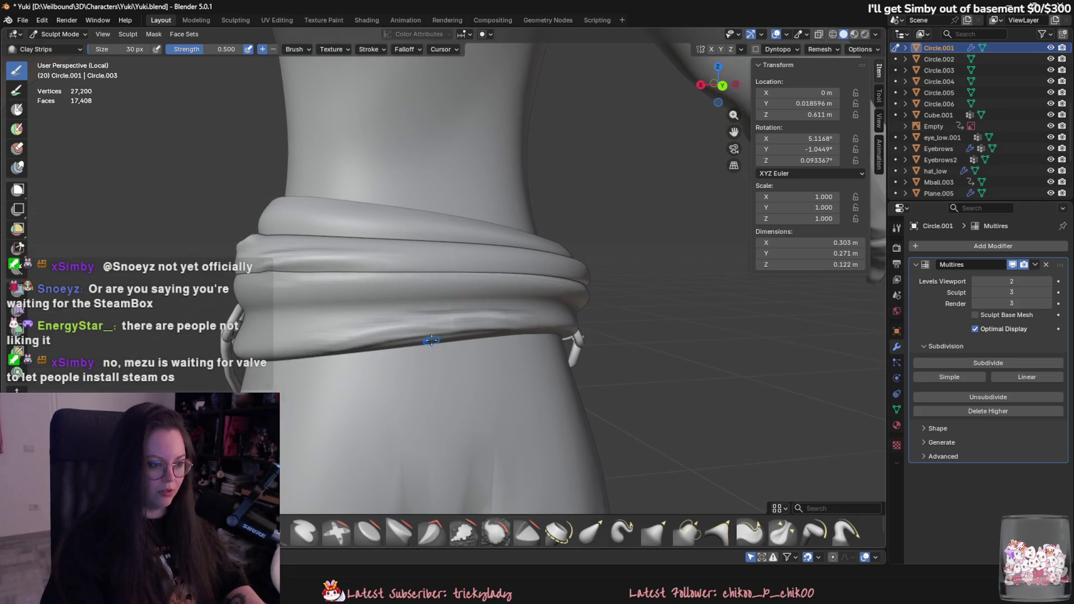
pyautogui.moveTo(402, 321); pyautogui.dragTo(328, 329, button='middle')
pyautogui.moveTo(363, 331)
pyautogui.mouseDown()
pyautogui.moveTo(458, 324)
pyautogui.moveTo(313, 330)
pyautogui.moveTo(470, 325)
pyautogui.moveTo(302, 330)
pyautogui.moveTo(481, 320)
pyautogui.mouseUp()
pyautogui.moveTo(481, 319); pyautogui.dragTo(406, 321, button='middle')
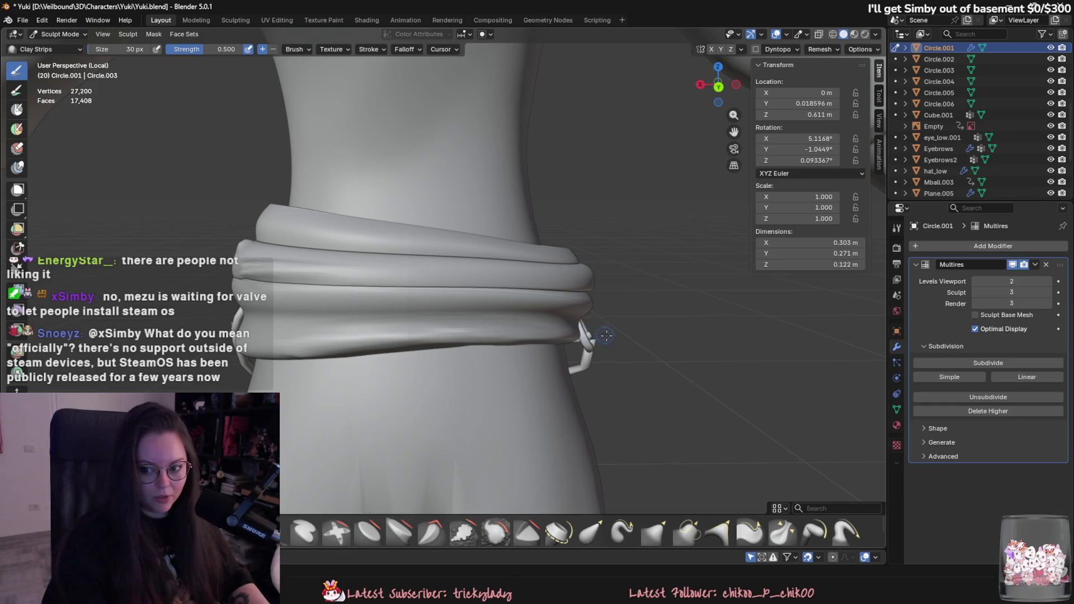
# Step: Sculpt Clay Strips ridges along the belt's lower band and reshape the middle-band crease
pyautogui.moveTo(605, 336); pyautogui.dragTo(492, 332, button='middle')
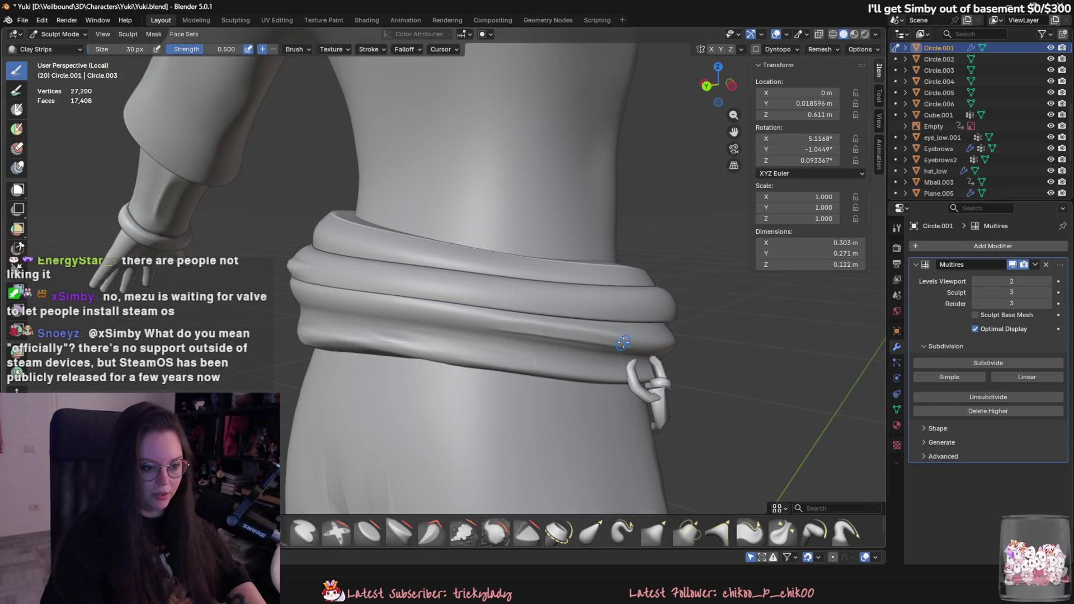
pyautogui.scroll(3, 623, 341)
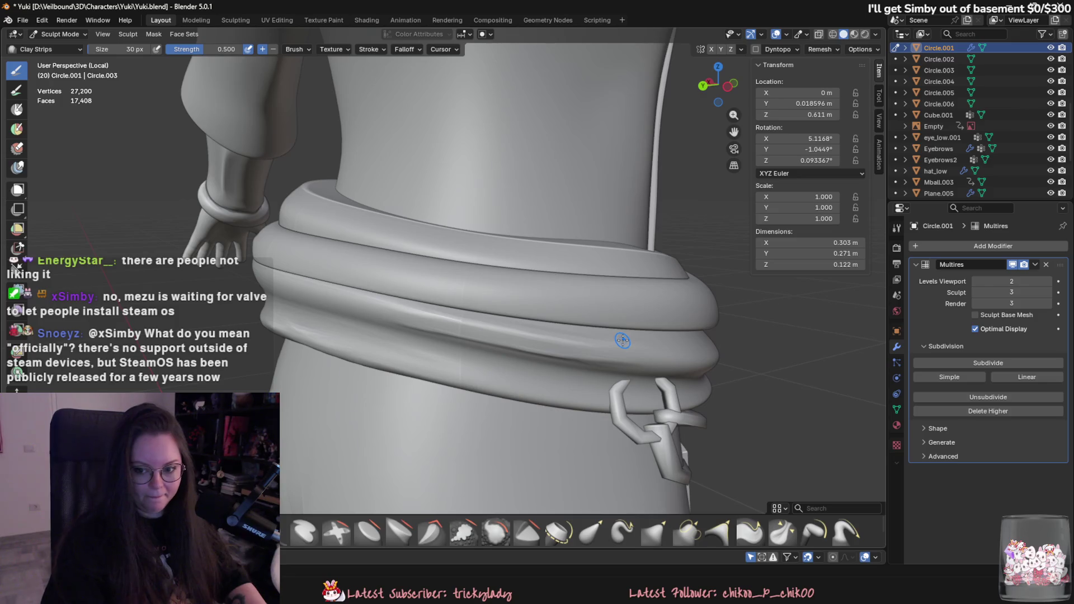
pyautogui.scroll(-2, 622, 341)
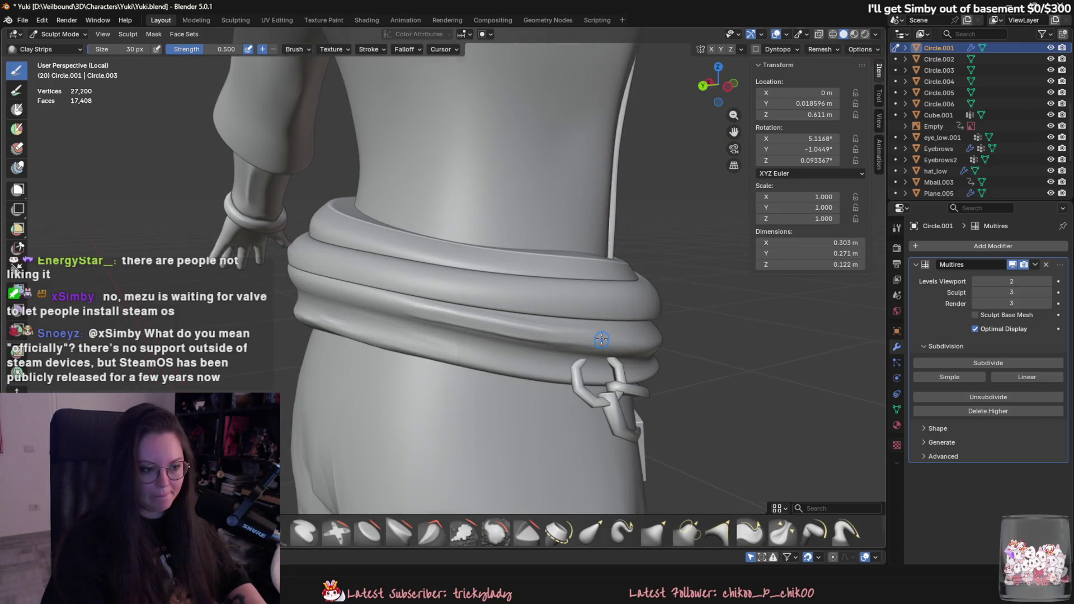
pyautogui.moveTo(604, 336)
pyautogui.mouseDown()
pyautogui.moveTo(509, 341)
pyautogui.moveTo(402, 309)
pyautogui.mouseUp()
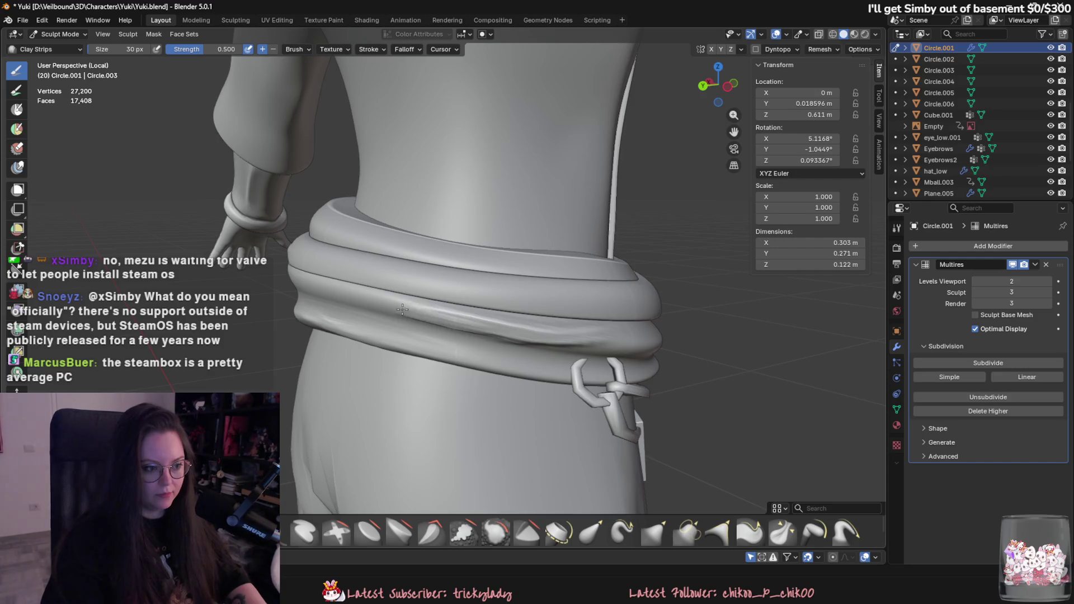
pyautogui.moveTo(459, 337); pyautogui.dragTo(448, 344, button='middle')
pyautogui.moveTo(448, 344); pyautogui.dragTo(540, 353)
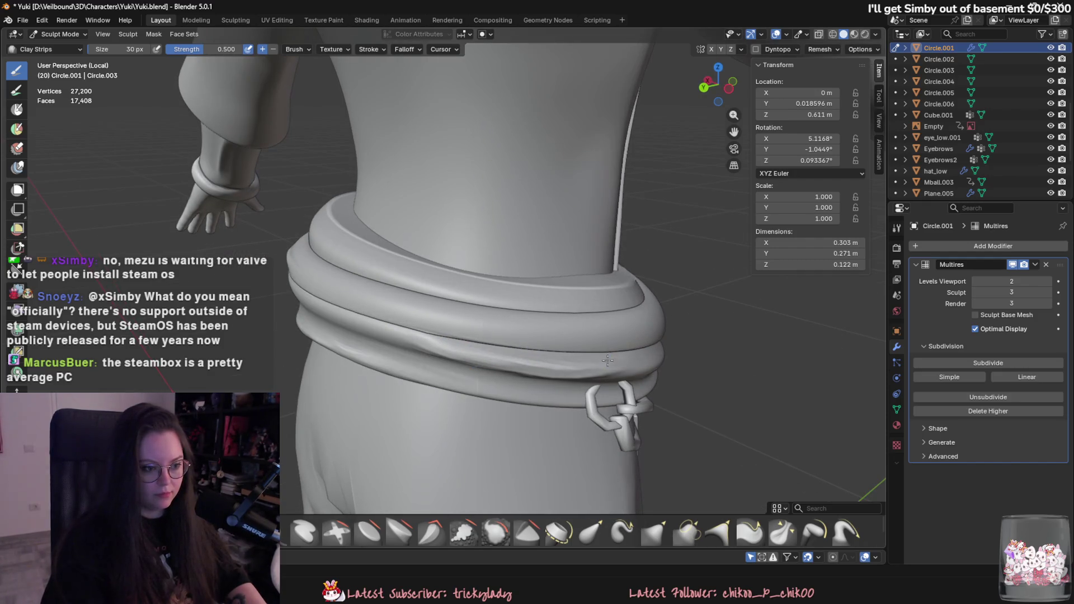
pyautogui.moveTo(607, 360)
pyautogui.mouseDown(button='middle')
pyautogui.moveTo(537, 335)
pyautogui.moveTo(492, 274)
pyautogui.mouseUp(button='middle')
pyautogui.moveTo(559, 294)
pyautogui.mouseDown()
pyautogui.moveTo(447, 277)
pyautogui.moveTo(630, 307)
pyautogui.mouseUp()
pyautogui.moveTo(450, 286); pyautogui.dragTo(567, 294)
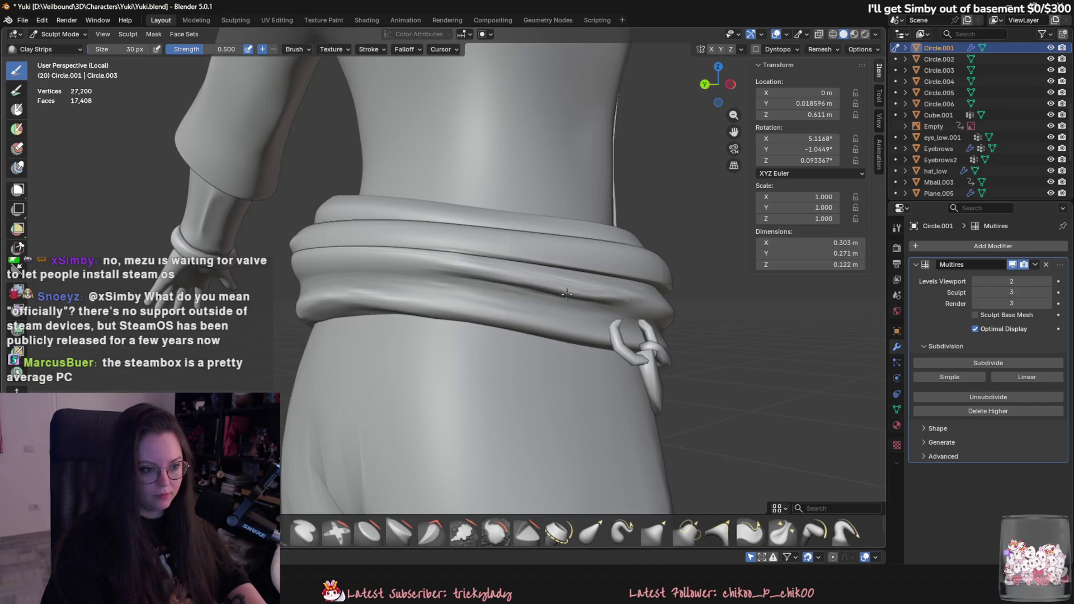
# Step: Build up repeated clay strokes and a crease across the belt's top band
pyautogui.moveTo(613, 306); pyautogui.dragTo(517, 296, button='middle')
pyautogui.moveTo(517, 296); pyautogui.dragTo(609, 297)
pyautogui.moveTo(609, 298); pyautogui.dragTo(554, 335, button='middle')
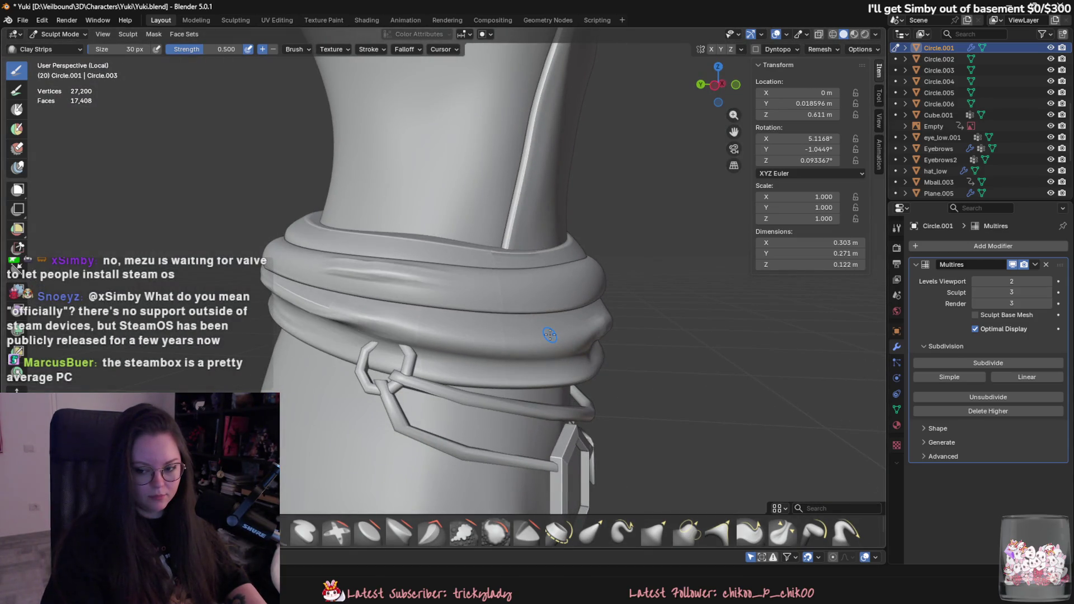
pyautogui.scroll(2, 549, 335)
pyautogui.moveTo(392, 265); pyautogui.dragTo(510, 290)
pyautogui.moveTo(353, 263); pyautogui.dragTo(428, 271)
pyautogui.moveTo(324, 249); pyautogui.dragTo(467, 262)
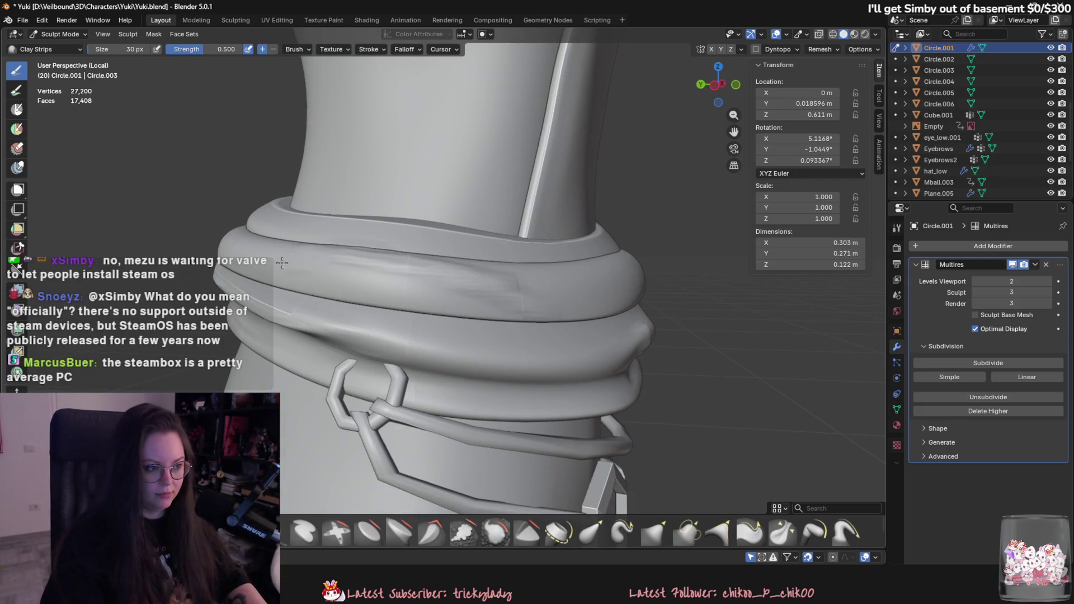
pyautogui.moveTo(335, 269)
pyautogui.mouseDown()
pyautogui.moveTo(526, 285)
pyautogui.moveTo(440, 291)
pyautogui.moveTo(532, 316)
pyautogui.mouseUp()
pyautogui.moveTo(330, 293); pyautogui.dragTo(537, 322)
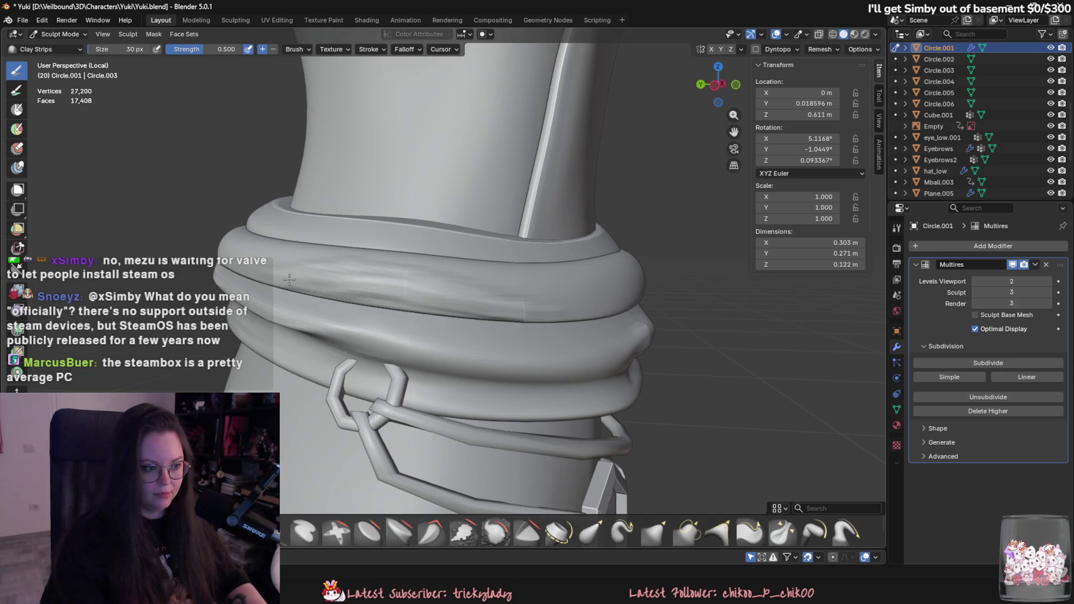
pyautogui.moveTo(290, 277); pyautogui.dragTo(453, 305)
pyautogui.moveTo(386, 308); pyautogui.dragTo(508, 317)
pyautogui.moveTo(330, 288)
pyautogui.mouseDown()
pyautogui.moveTo(403, 279)
pyautogui.moveTo(408, 267)
pyautogui.moveTo(550, 306)
pyautogui.moveTo(494, 313)
pyautogui.mouseUp()
# Step: Run a long clay stroke across the belt's middle band
pyautogui.moveTo(579, 318); pyautogui.dragTo(323, 289)
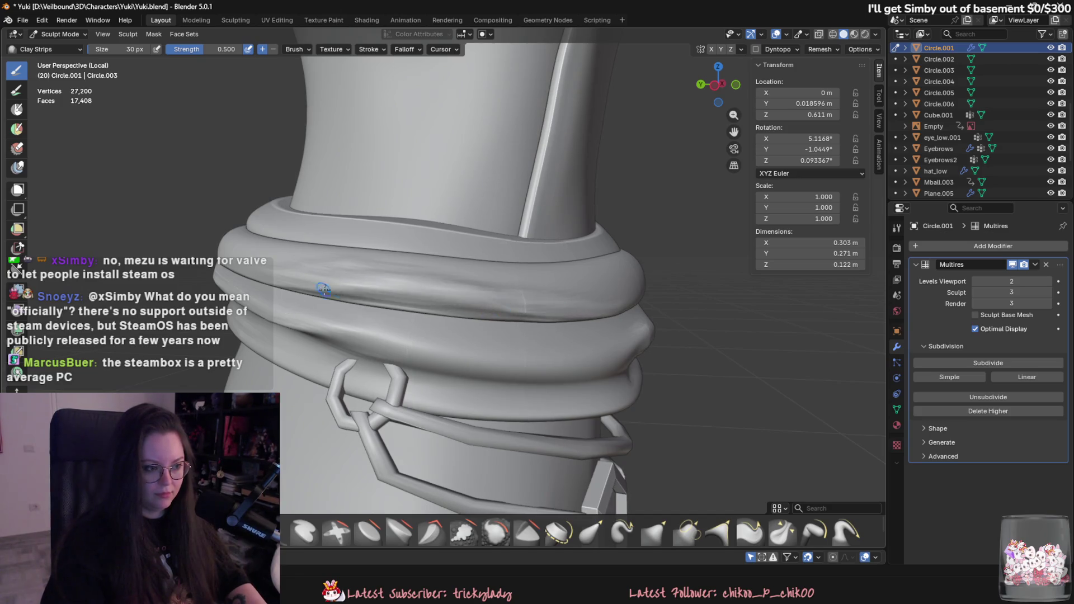
pyautogui.moveTo(394, 333); pyautogui.dragTo(386, 331, button='middle')
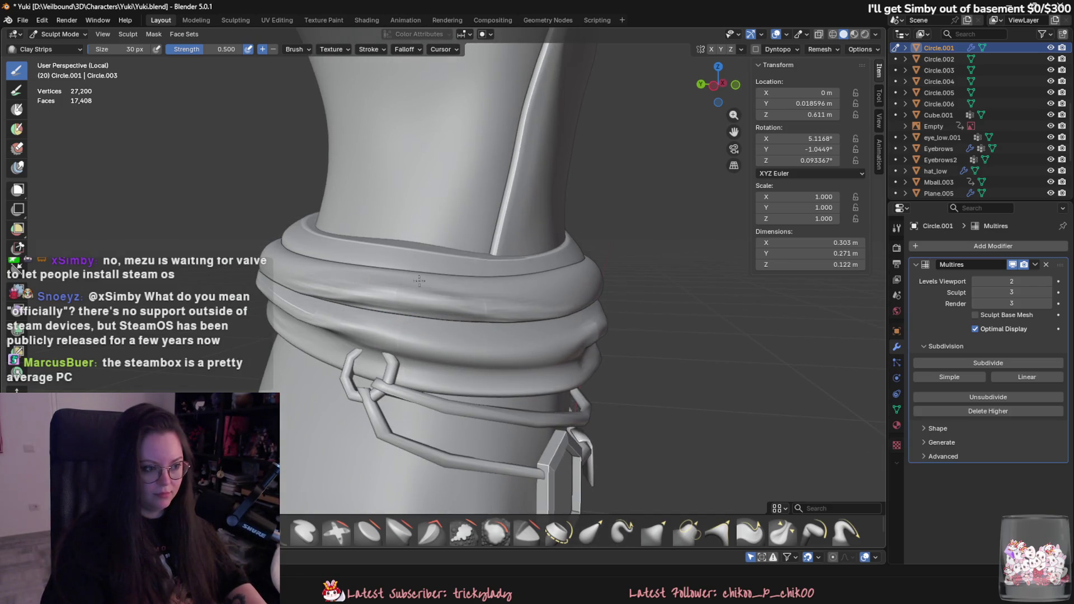
pyautogui.moveTo(418, 280); pyautogui.dragTo(424, 320, button='middle')
pyautogui.scroll(-3, 414, 302)
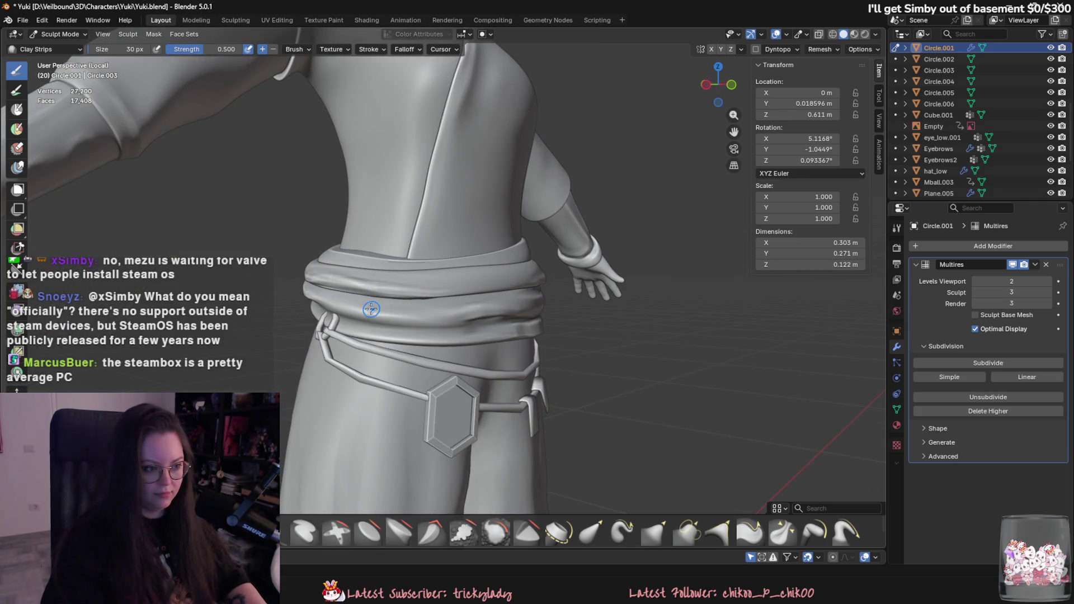
# Step: Add Clay Strips strokes along the front of the belt's middle band
pyautogui.moveTo(371, 309); pyautogui.dragTo(439, 306)
pyautogui.moveTo(451, 280)
pyautogui.mouseDown(button='middle')
pyautogui.moveTo(414, 300)
pyautogui.moveTo(470, 307)
pyautogui.mouseUp(button='middle')
pyautogui.scroll(3, 478, 307)
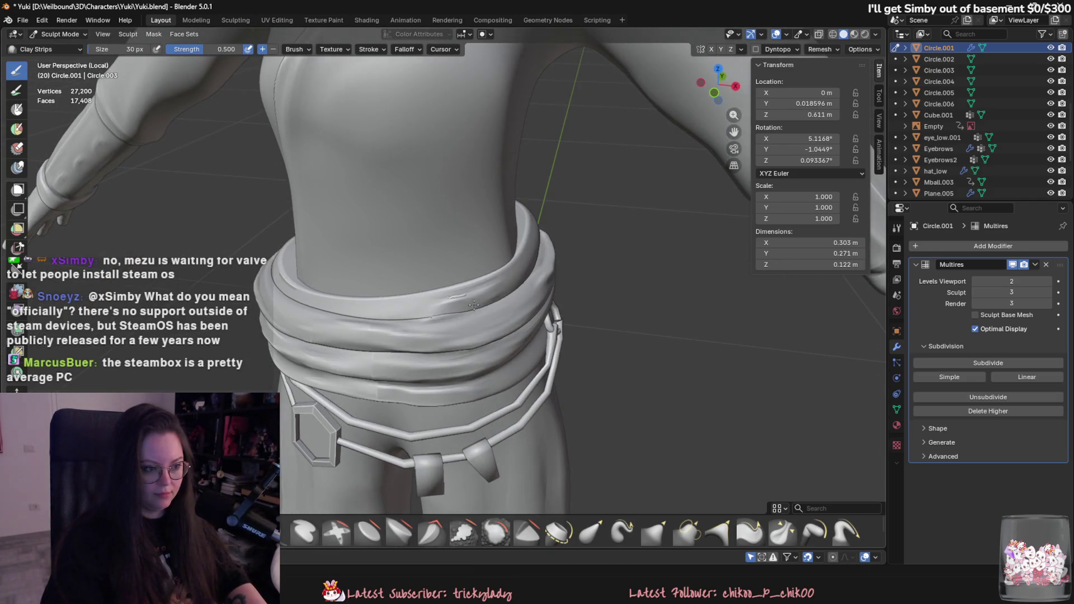
pyautogui.moveTo(468, 304); pyautogui.dragTo(497, 296)
# Step: Dent and reshape the belt's upper ring, extending the wrinkles leftward along the fold
pyautogui.moveTo(498, 297); pyautogui.dragTo(469, 268, button='middle')
pyautogui.moveTo(470, 268); pyautogui.dragTo(520, 269)
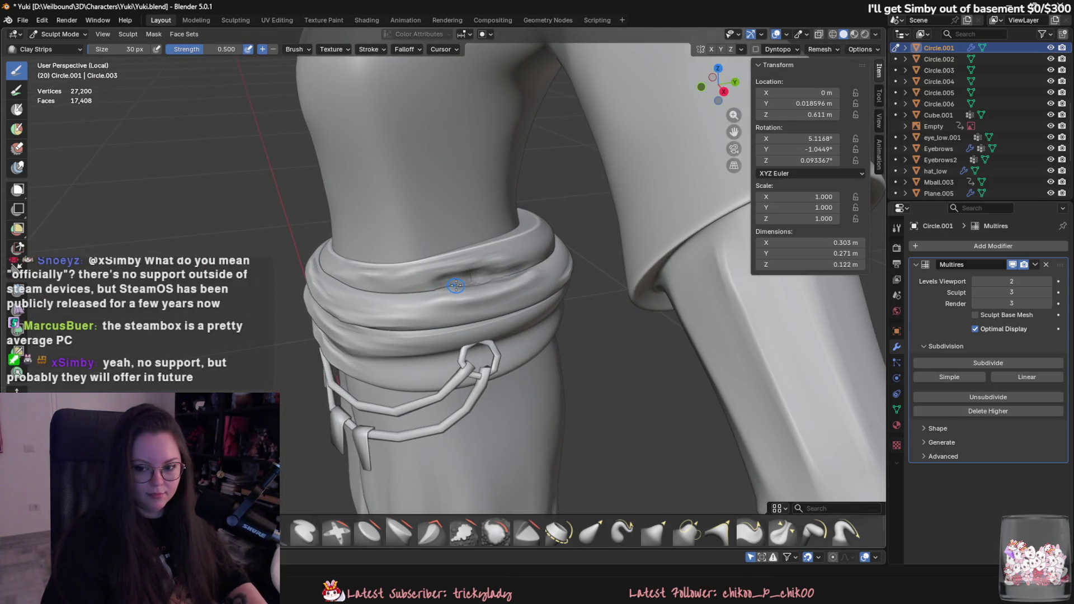
pyautogui.scroll(1, 487, 266)
pyautogui.moveTo(487, 266)
pyautogui.mouseDown()
pyautogui.moveTo(415, 284)
pyautogui.moveTo(486, 258)
pyautogui.moveTo(425, 267)
pyautogui.moveTo(469, 264)
pyautogui.moveTo(449, 275)
pyautogui.mouseUp()
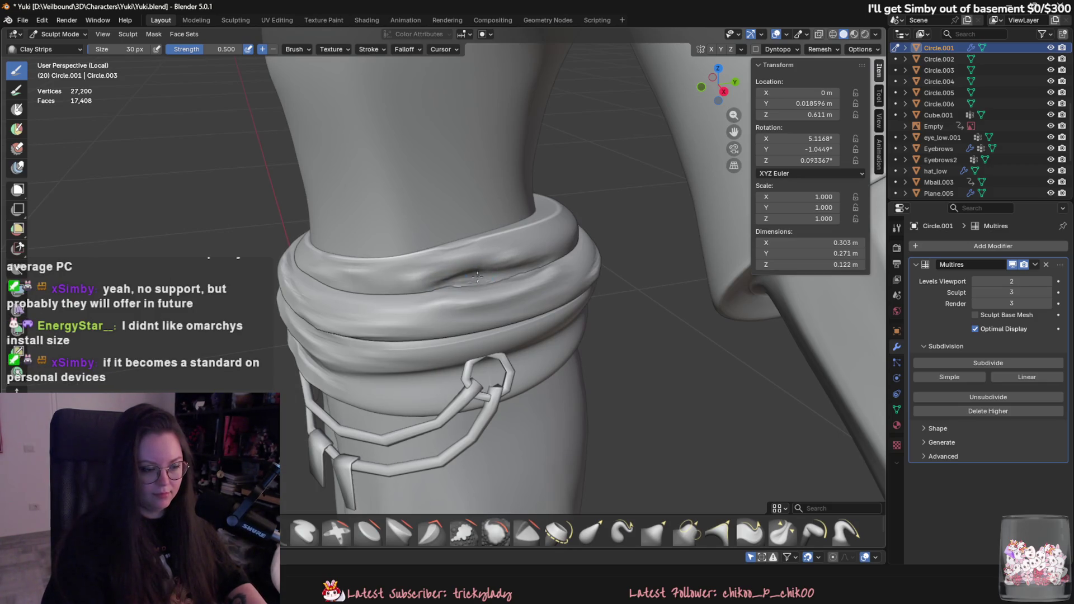
pyautogui.moveTo(440, 265); pyautogui.dragTo(491, 258)
pyautogui.moveTo(495, 281); pyautogui.dragTo(439, 273, button='middle')
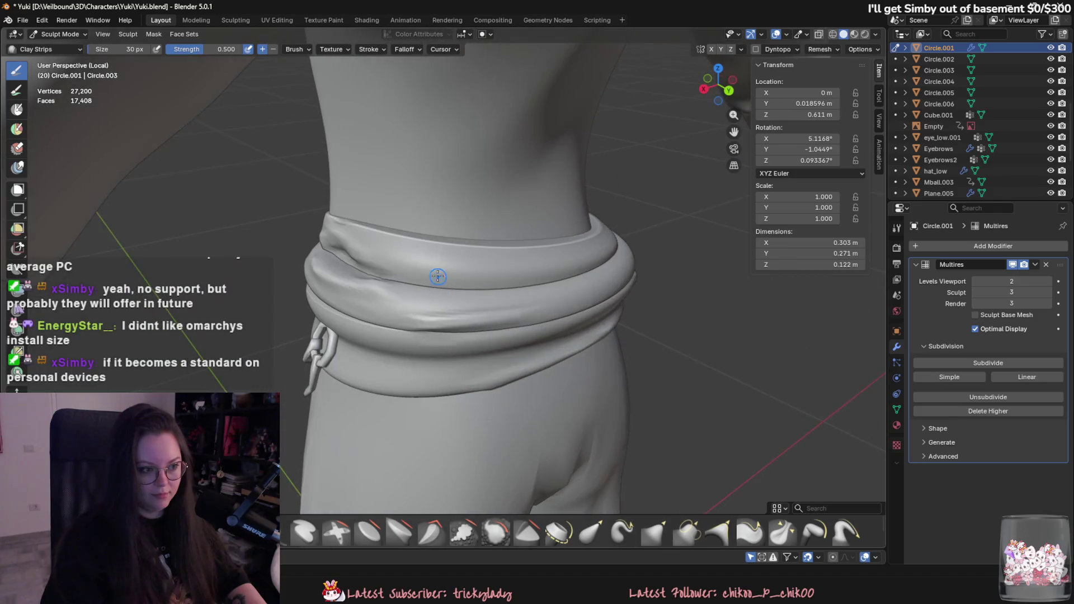
pyautogui.moveTo(439, 273)
pyautogui.mouseDown()
pyautogui.moveTo(576, 265)
pyautogui.moveTo(503, 255)
pyautogui.mouseUp()
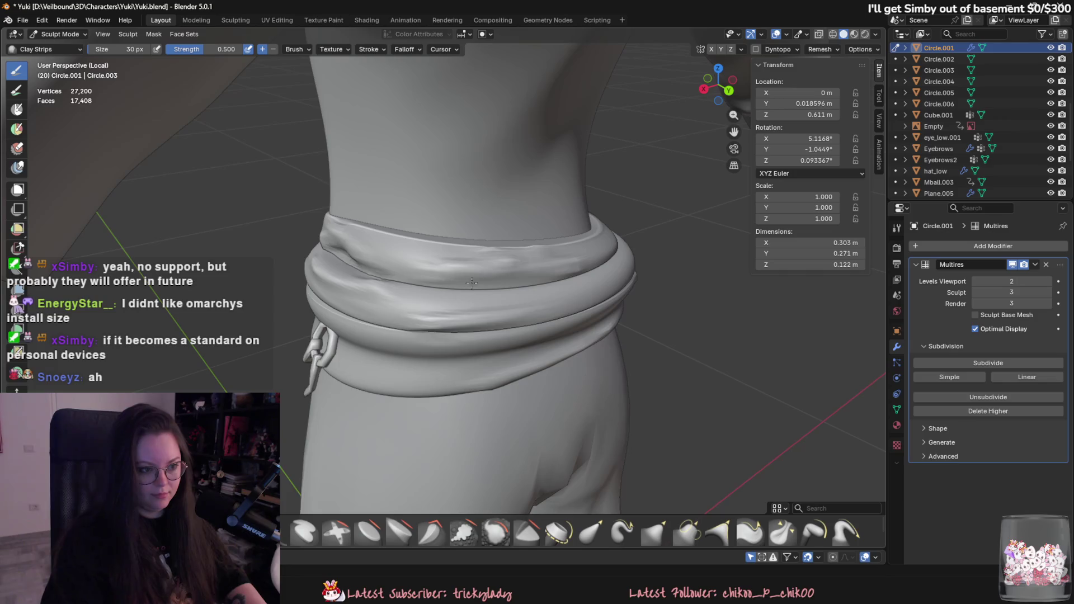
pyautogui.moveTo(470, 280); pyautogui.dragTo(562, 272)
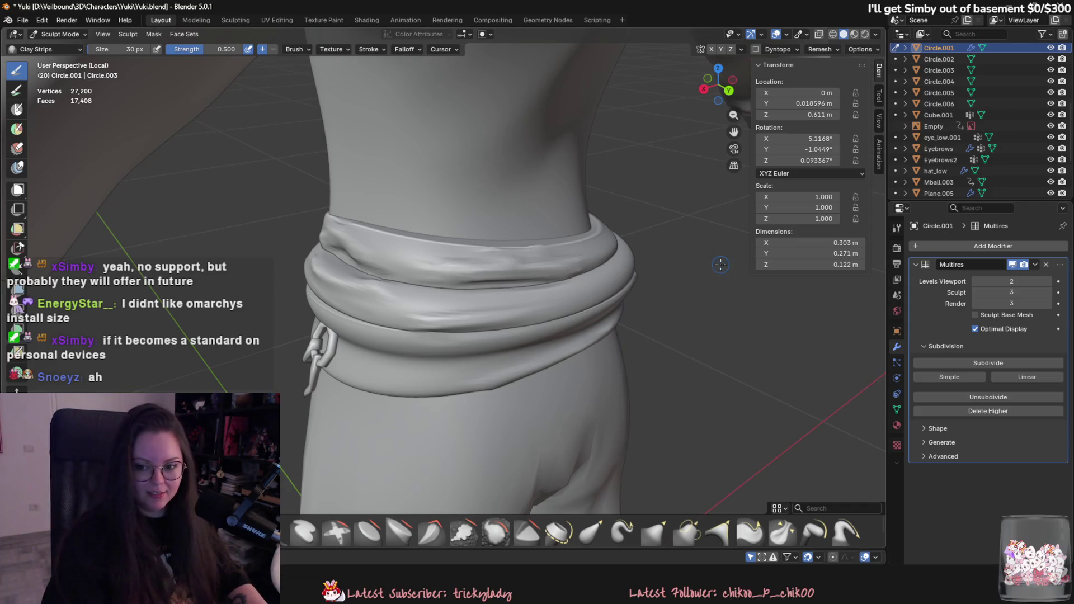
# Step: Undo the last upper-fold stroke and reshade the lower waistband band with Clay Strips
pyautogui.hotkey('ctrl', 'z')
pyautogui.moveTo(525, 252)
pyautogui.mouseDown(button='middle')
pyautogui.moveTo(492, 280)
pyautogui.moveTo(395, 302)
pyautogui.mouseUp(button='middle')
pyautogui.moveTo(464, 327); pyautogui.dragTo(427, 312, button='middle')
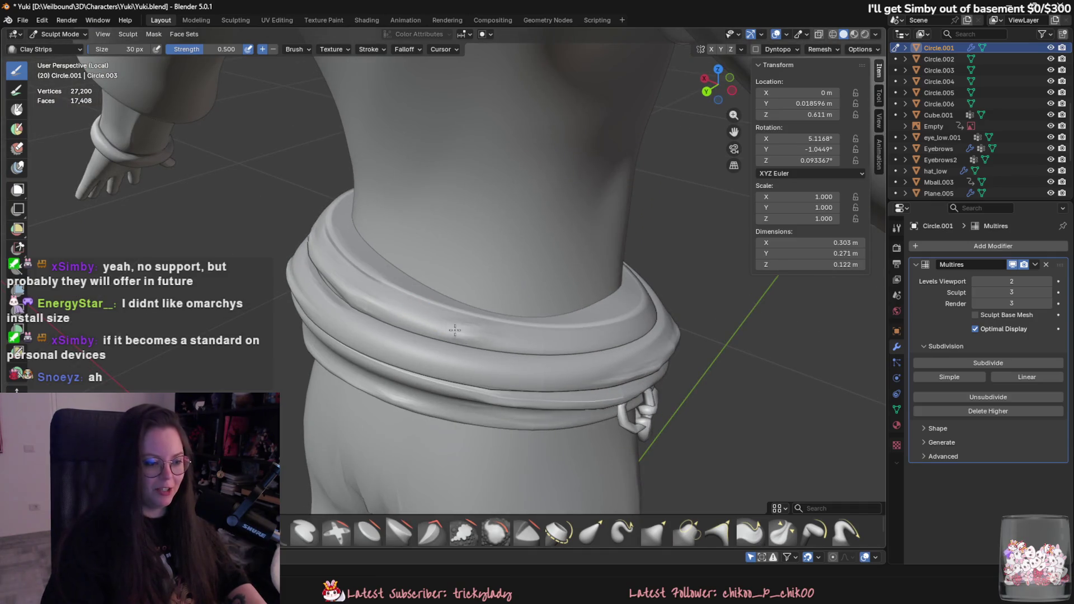
pyautogui.moveTo(506, 373); pyautogui.dragTo(480, 347, button='middle')
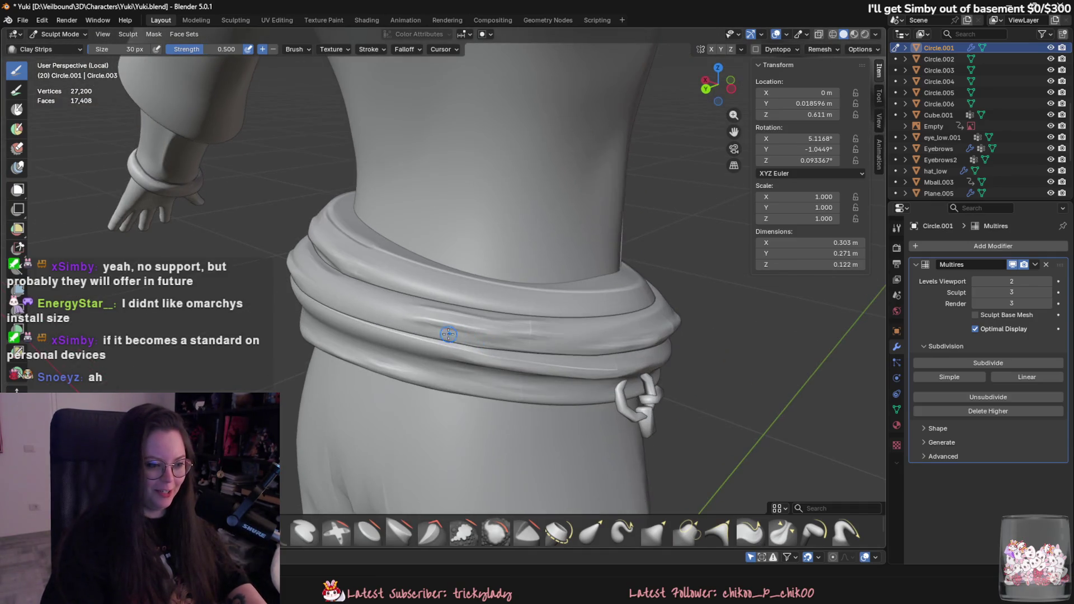
pyautogui.moveTo(447, 336)
pyautogui.mouseDown()
pyautogui.moveTo(380, 318)
pyautogui.moveTo(426, 314)
pyautogui.moveTo(409, 321)
pyautogui.moveTo(475, 342)
pyautogui.mouseUp()
pyautogui.moveTo(548, 343); pyautogui.dragTo(464, 313, button='middle')
pyautogui.moveTo(434, 305)
pyautogui.mouseDown()
pyautogui.moveTo(504, 305)
pyautogui.moveTo(488, 305)
pyautogui.mouseUp()
pyautogui.moveTo(488, 305); pyautogui.dragTo(439, 287, button='middle')
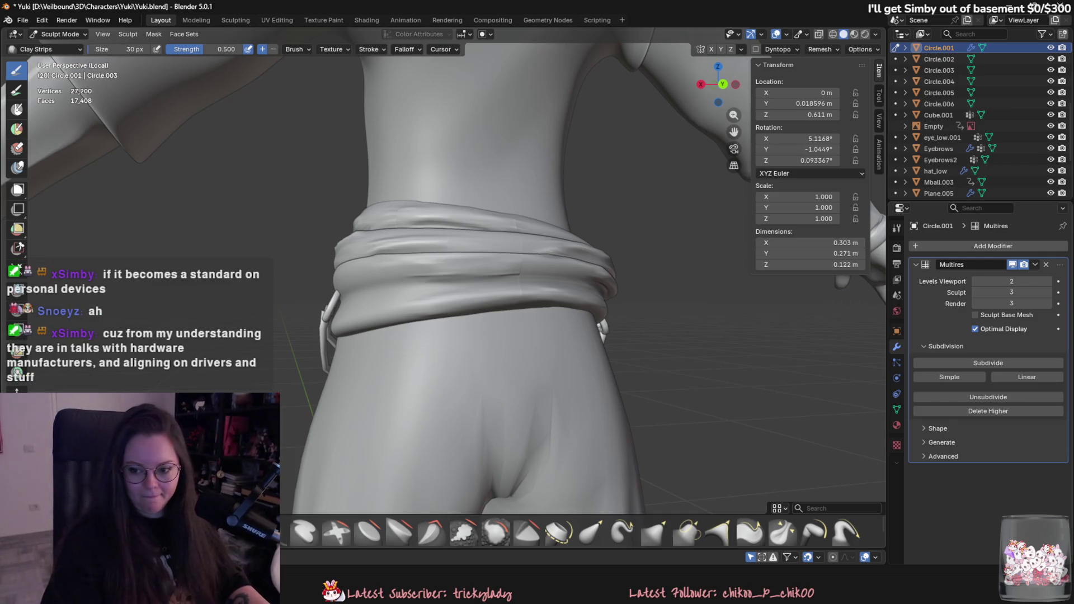
# Step: Sculpt fresh creases along the waistband's upper fold from a side angle
pyautogui.moveTo(727, 296)
pyautogui.mouseDown(button='middle')
pyautogui.moveTo(705, 299)
pyautogui.moveTo(749, 302)
pyautogui.moveTo(608, 281)
pyautogui.mouseUp(button='middle')
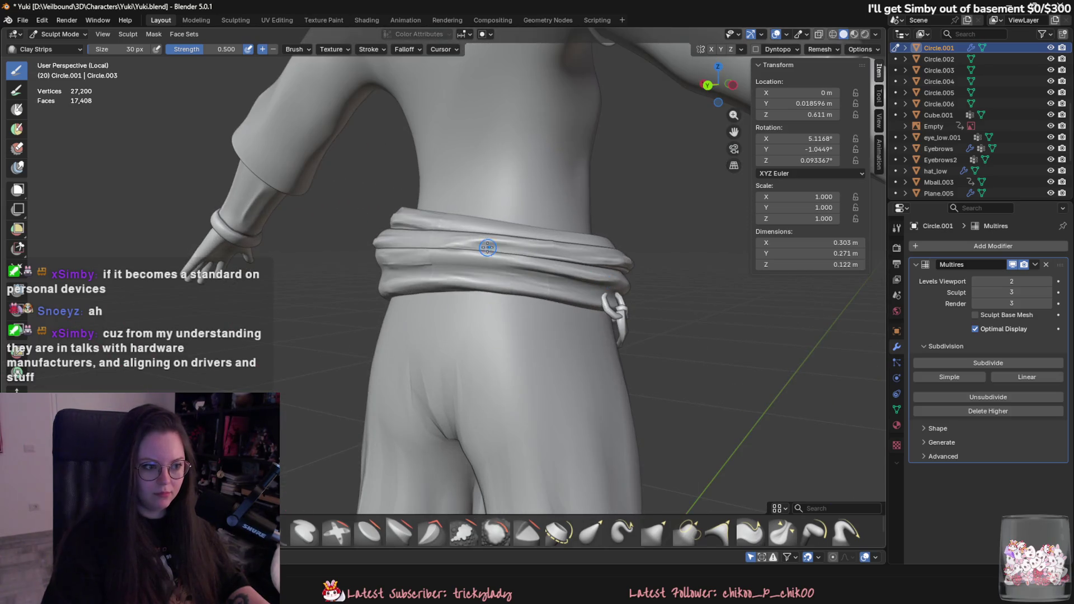
pyautogui.moveTo(487, 247); pyautogui.dragTo(510, 256, button='middle')
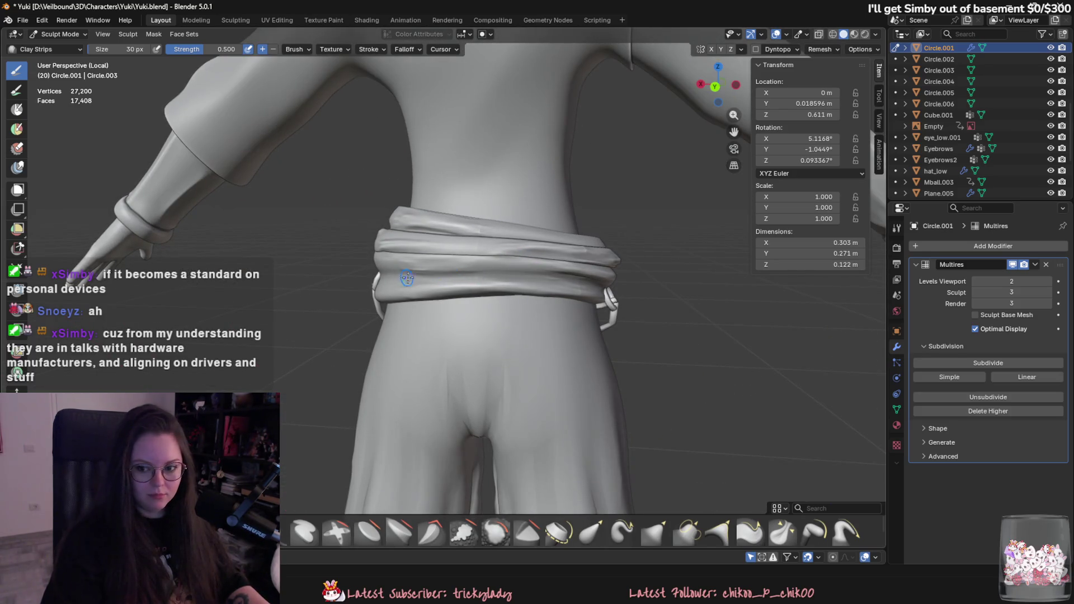
pyautogui.scroll(2, 454, 285)
pyautogui.moveTo(454, 286)
pyautogui.mouseDown(button='middle')
pyautogui.moveTo(438, 276)
pyautogui.moveTo(462, 258)
pyautogui.mouseUp(button='middle')
pyautogui.moveTo(462, 258)
pyautogui.mouseDown()
pyautogui.moveTo(410, 278)
pyautogui.moveTo(442, 263)
pyautogui.mouseUp()
pyautogui.moveTo(451, 302)
pyautogui.mouseDown()
pyautogui.moveTo(404, 309)
pyautogui.moveTo(431, 322)
pyautogui.moveTo(450, 299)
pyautogui.moveTo(392, 307)
pyautogui.moveTo(424, 292)
pyautogui.mouseUp()
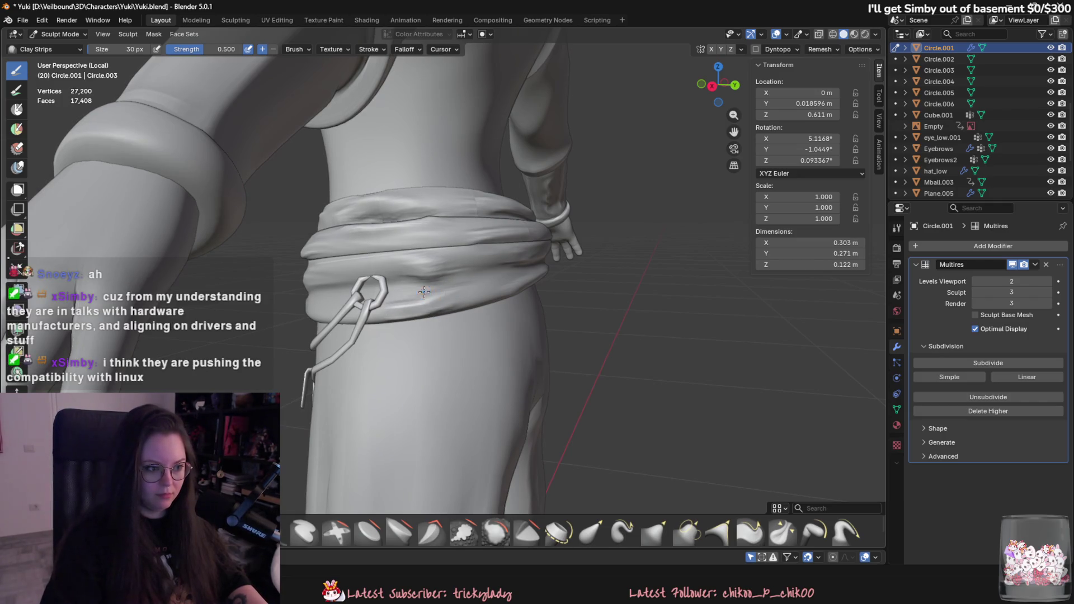
pyautogui.moveTo(424, 291); pyautogui.dragTo(409, 293, button='middle')
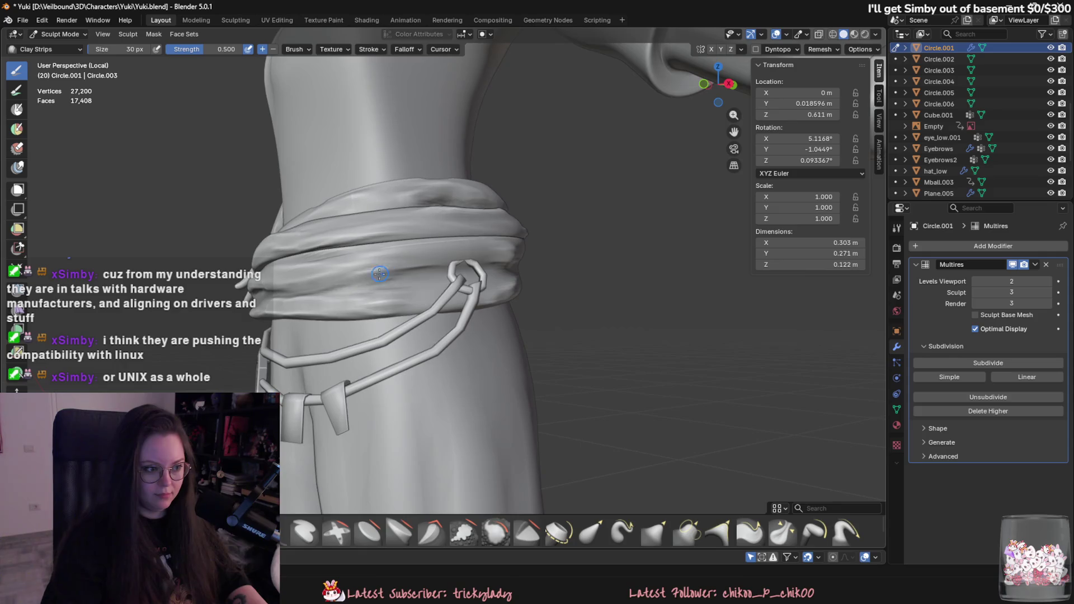
# Step: Zoom out and orbit to look down over the whole character's torso and waistband
pyautogui.scroll(-5, 393, 292)
pyautogui.moveTo(393, 291); pyautogui.dragTo(579, 330, button='middle')
pyautogui.scroll(8, 422, 298)
pyautogui.moveTo(609, 254)
pyautogui.mouseDown(button='middle')
pyautogui.moveTo(565, 312)
pyautogui.moveTo(472, 309)
pyautogui.moveTo(611, 388)
pyautogui.moveTo(689, 400)
pyautogui.moveTo(578, 383)
pyautogui.moveTo(702, 364)
pyautogui.moveTo(779, 439)
pyautogui.mouseUp(button='middle')
pyautogui.scroll(-6, 472, 309)
# Step: Return to Object Mode and orbit to a front three-quarter view, selecting then deselecting the shirt
pyautogui.click(58, 34)
pyautogui.click(56, 48)
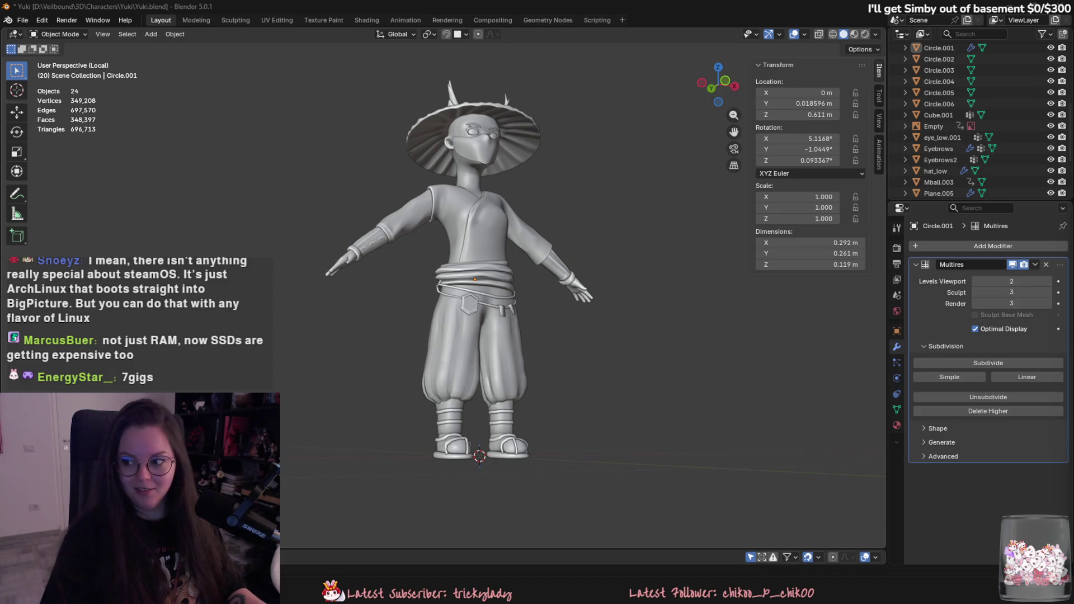
pyautogui.moveTo(615, 269)
pyautogui.mouseDown(button='middle')
pyautogui.moveTo(544, 300)
pyautogui.moveTo(505, 283)
pyautogui.moveTo(419, 347)
pyautogui.moveTo(428, 319)
pyautogui.mouseUp(button='middle')
pyautogui.scroll(3, 438, 268)
pyautogui.click(365, 220)
pyautogui.moveTo(365, 219)
pyautogui.mouseDown(button='middle')
pyautogui.moveTo(406, 269)
pyautogui.moveTo(655, 326)
pyautogui.moveTo(629, 360)
pyautogui.moveTo(643, 380)
pyautogui.moveTo(717, 356)
pyautogui.moveTo(633, 400)
pyautogui.moveTo(634, 377)
pyautogui.moveTo(542, 379)
pyautogui.moveTo(749, 393)
pyautogui.mouseUp(button='middle')
pyautogui.scroll(-2, 653, 323)
pyautogui.click(717, 366)
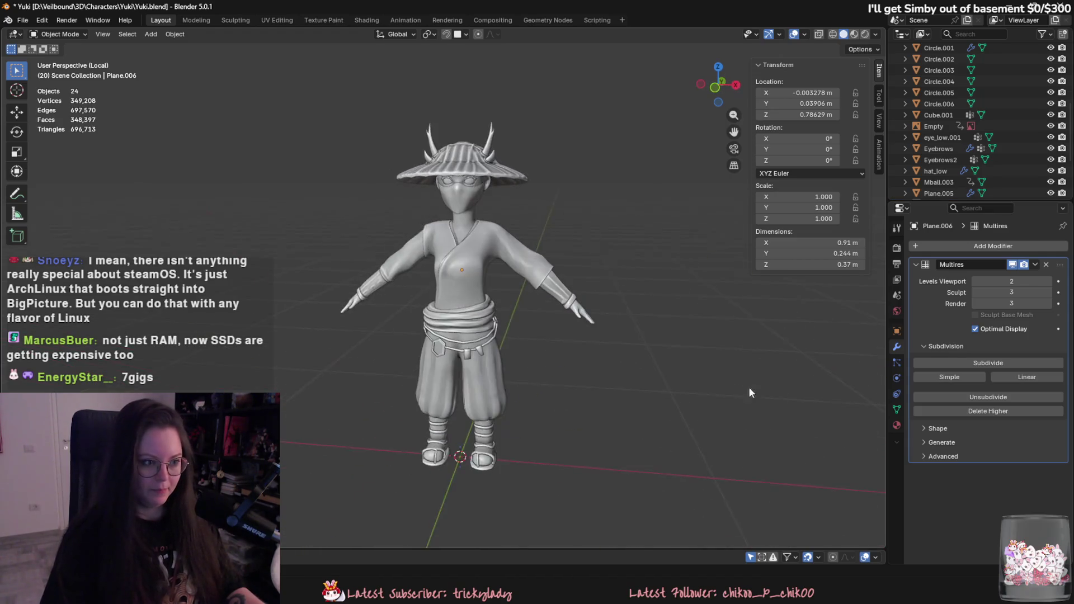
# Step: Save the file and orbit to look down on the character from above
pyautogui.scroll(2, 738, 381)
pyautogui.hotkey('ctrl', 's')
pyautogui.scroll(-3, 626, 348)
pyautogui.moveTo(614, 347)
pyautogui.mouseDown(button='middle')
pyautogui.moveTo(608, 305)
pyautogui.moveTo(526, 324)
pyautogui.mouseUp(button='middle')
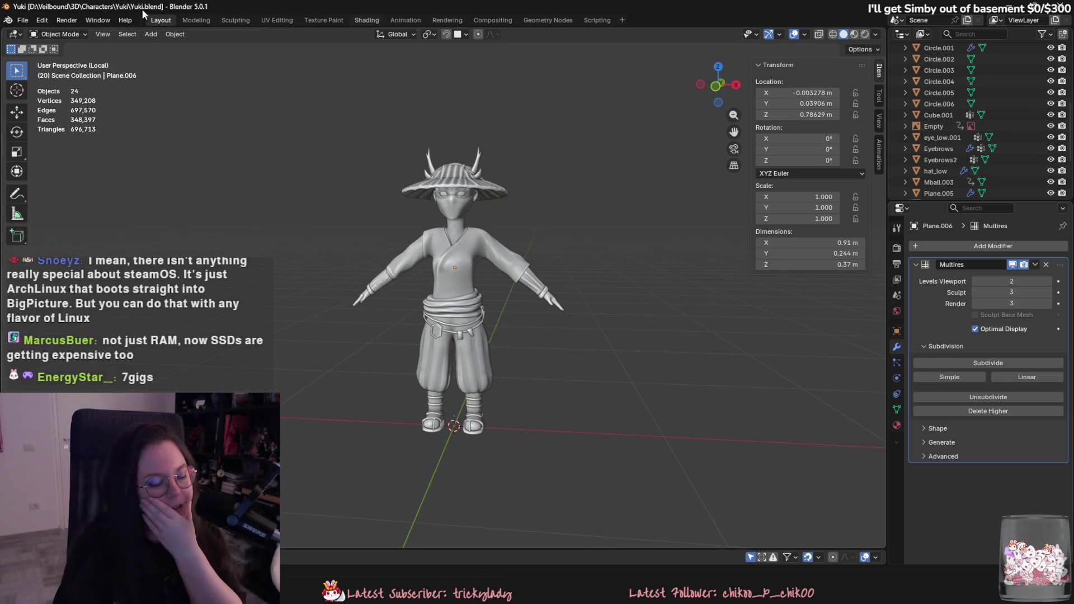
pyautogui.scroll(3, 525, 230)
pyautogui.moveTo(524, 240); pyautogui.dragTo(538, 330, button='middle')
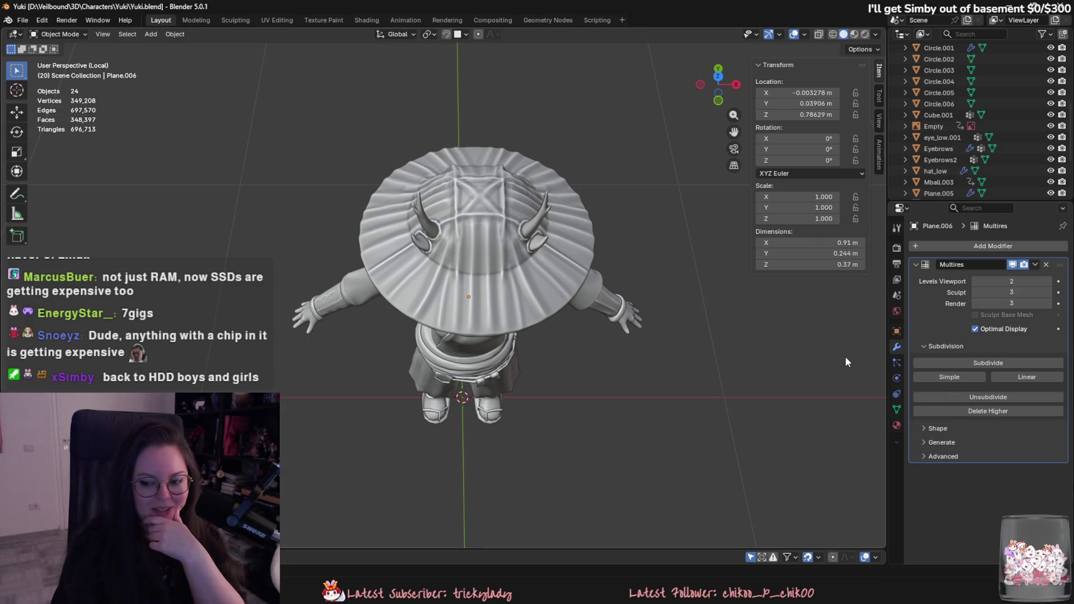
# Step: Browse the Add menu's curve types and save the file again
pyautogui.click(151, 34)
pyautogui.moveTo(168, 47)
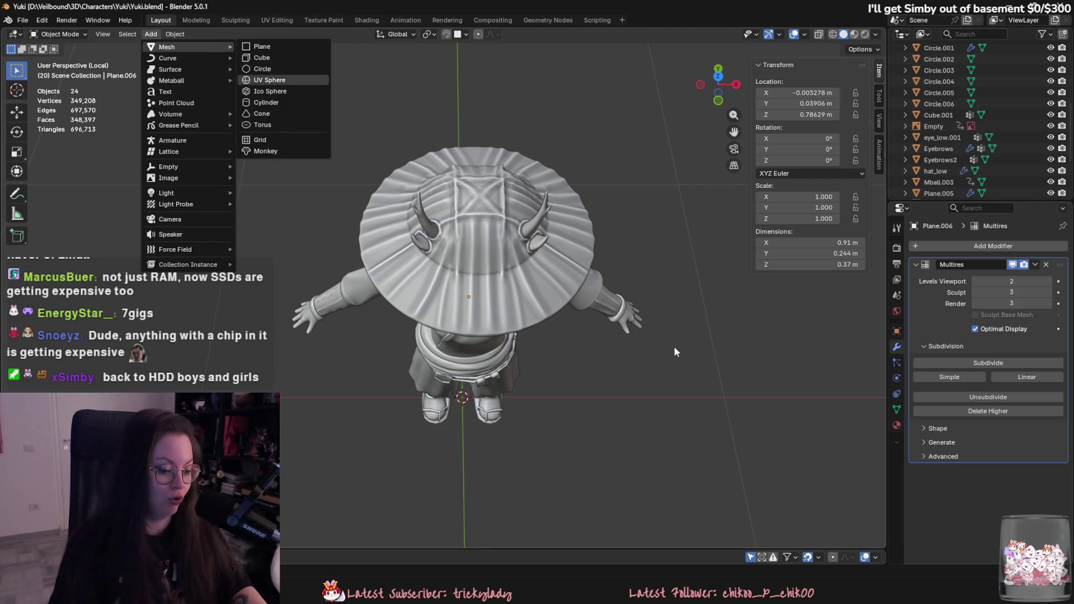
pyautogui.moveTo(619, 292)
pyautogui.mouseDown(button='middle')
pyautogui.moveTo(574, 208)
pyautogui.moveTo(559, 235)
pyautogui.mouseUp(button='middle')
pyautogui.hotkey('ctrl', 's')
pyautogui.scroll(5, 520, 199)
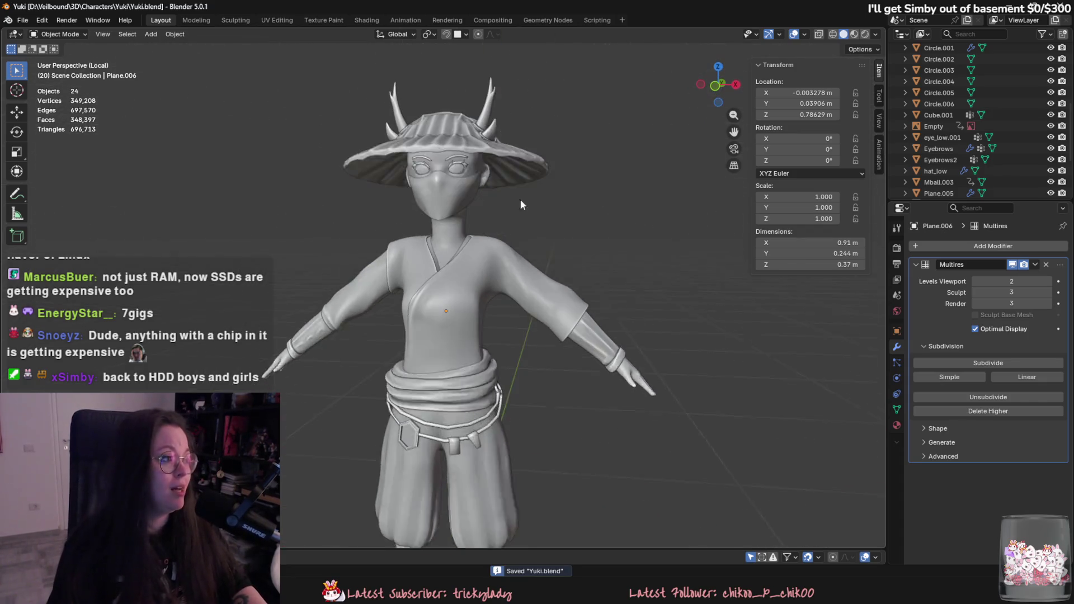
pyautogui.click(151, 34)
pyautogui.moveTo(179, 58)
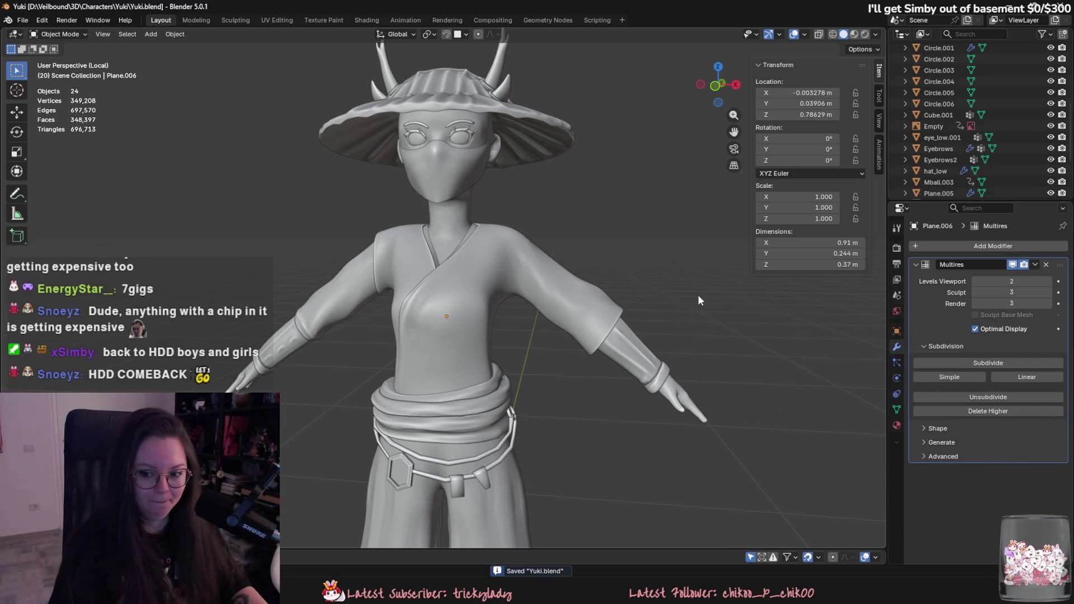
pyautogui.scroll(-5, 711, 314)
pyautogui.scroll(3, 615, 285)
# Step: Orbit from a side view showing the hat top to a three-quarter front angle
pyautogui.moveTo(534, 288)
pyautogui.mouseDown(button='middle')
pyautogui.moveTo(804, 291)
pyautogui.moveTo(494, 308)
pyautogui.moveTo(390, 300)
pyautogui.moveTo(385, 317)
pyautogui.moveTo(504, 364)
pyautogui.mouseUp(button='middle')
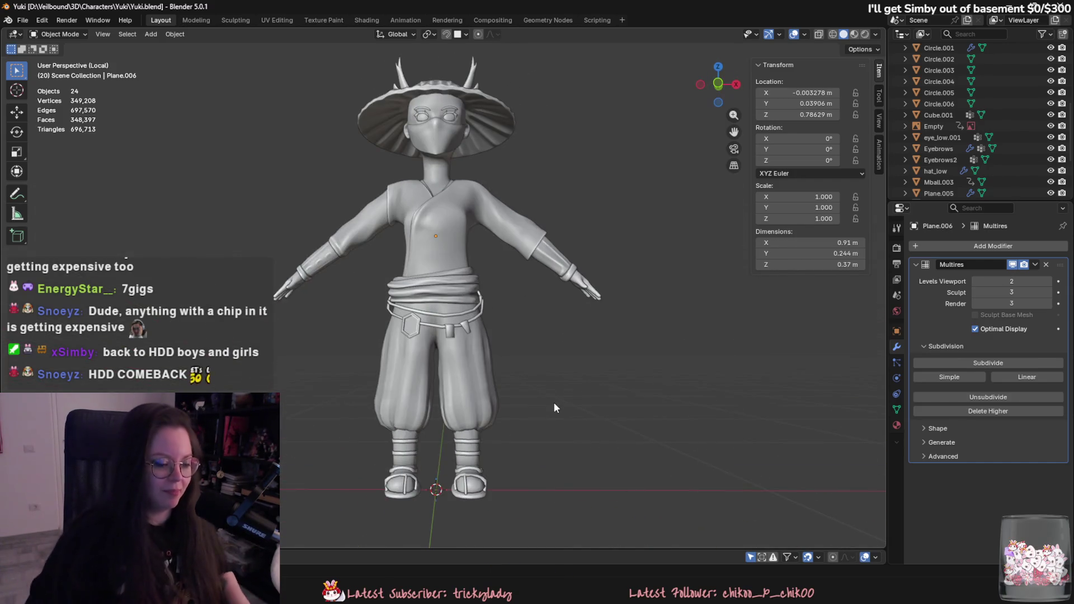
pyautogui.moveTo(608, 418)
pyautogui.mouseDown(button='middle')
pyautogui.moveTo(604, 338)
pyautogui.moveTo(615, 350)
pyautogui.moveTo(622, 329)
pyautogui.mouseUp(button='middle')
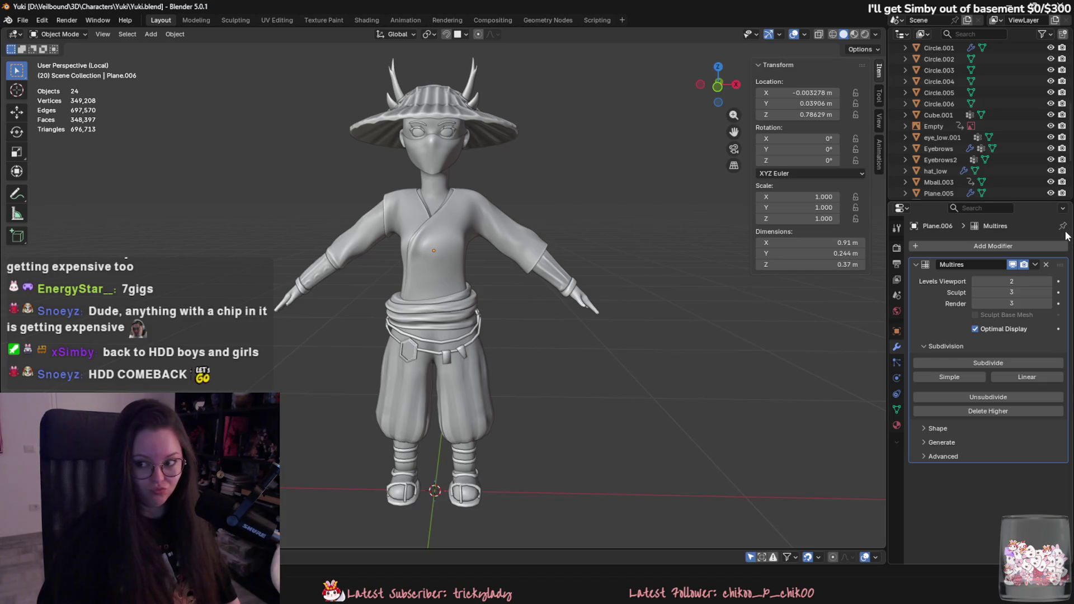
pyautogui.moveTo(872, 268)
pyautogui.mouseDown(button='middle')
pyautogui.moveTo(714, 284)
pyautogui.moveTo(524, 259)
pyautogui.moveTo(400, 343)
pyautogui.moveTo(435, 326)
pyautogui.moveTo(479, 330)
pyautogui.mouseUp(button='middle')
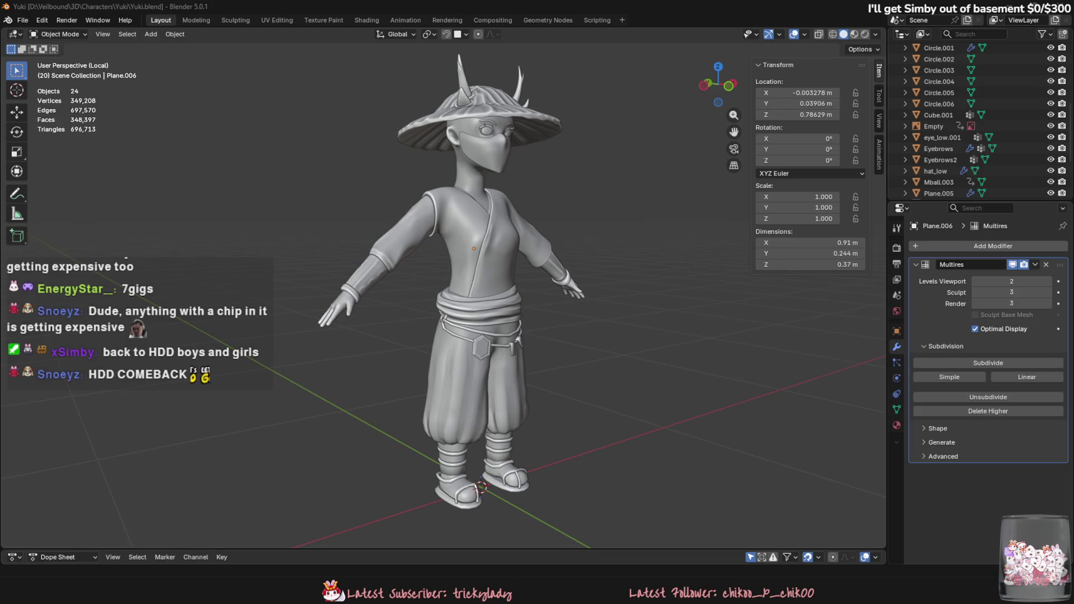
# Step: Handwrite BRB and another word with the Annotate tool beside the character
pyautogui.click(17, 193)
pyautogui.moveTo(220, 193)
pyautogui.mouseDown()
pyautogui.moveTo(252, 231)
pyautogui.moveTo(276, 195)
pyautogui.moveTo(307, 228)
pyautogui.mouseUp()
pyautogui.moveTo(263, 262)
pyautogui.mouseDown()
pyautogui.moveTo(253, 300)
pyautogui.moveTo(342, 300)
pyautogui.mouseUp()
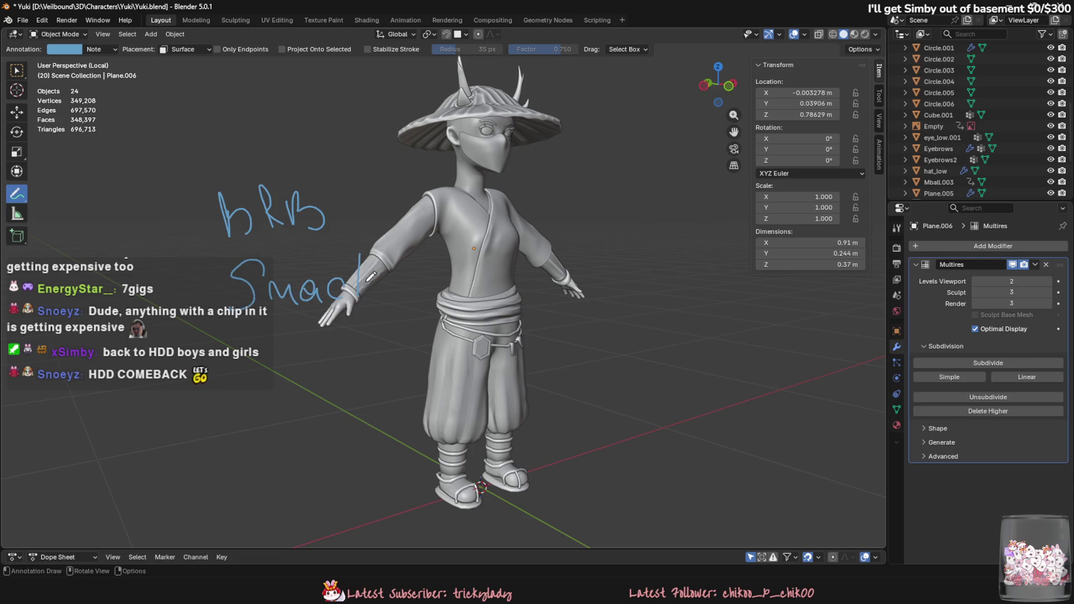
pyautogui.moveTo(358, 255); pyautogui.dragTo(395, 344)
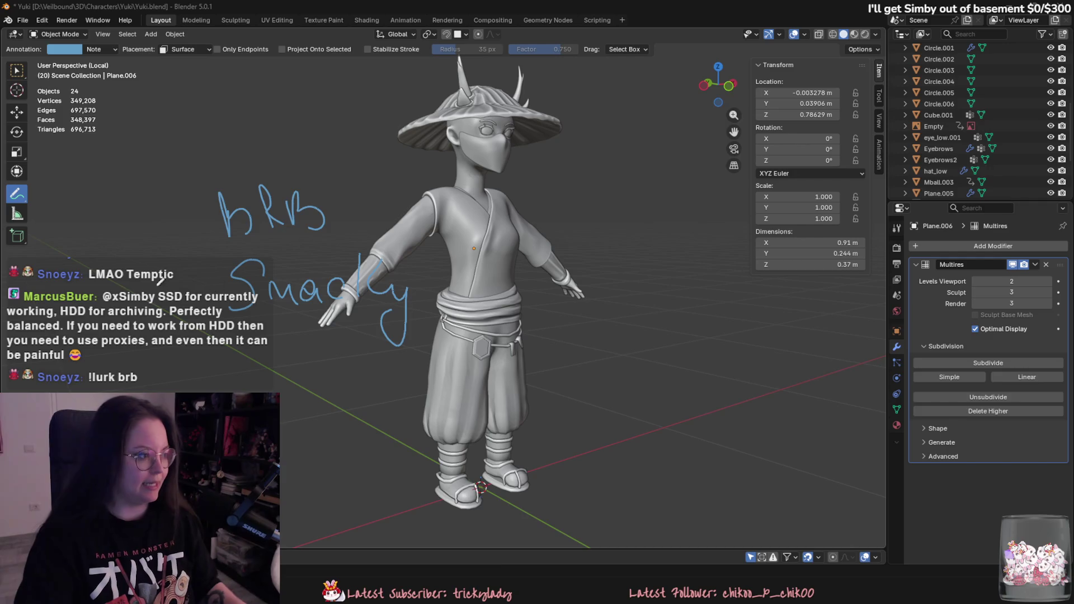
# Step: Erase the leftover annotation strokes and orbit back to the character's front
pyautogui.moveTo(431, 522)
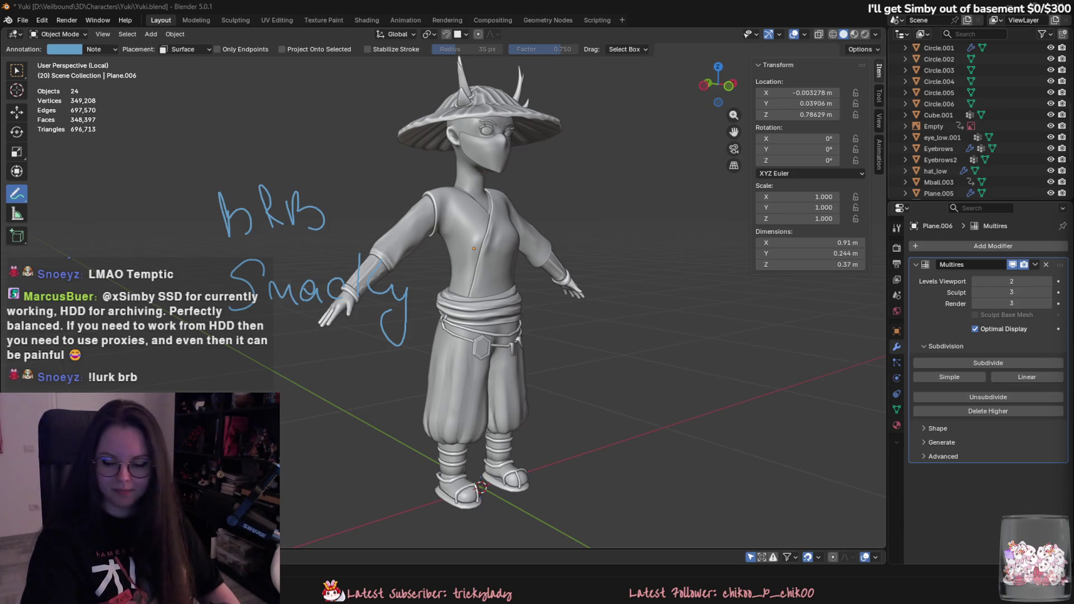
pyautogui.moveTo(467, 220); pyautogui.dragTo(404, 242, button='middle')
pyautogui.moveTo(284, 284)
pyautogui.keyDown('ctrl'); pyautogui.mouseDown()
pyautogui.moveTo(336, 297)
pyautogui.moveTo(391, 291)
pyautogui.moveTo(433, 308)
pyautogui.moveTo(252, 290)
pyautogui.moveTo(225, 274)
pyautogui.moveTo(249, 252)
pyautogui.moveTo(279, 180)
pyautogui.moveTo(331, 210)
pyautogui.moveTo(356, 210)
pyautogui.mouseUp(); pyautogui.keyUp('ctrl')
pyautogui.moveTo(629, 379); pyautogui.dragTo(659, 417, button='middle')
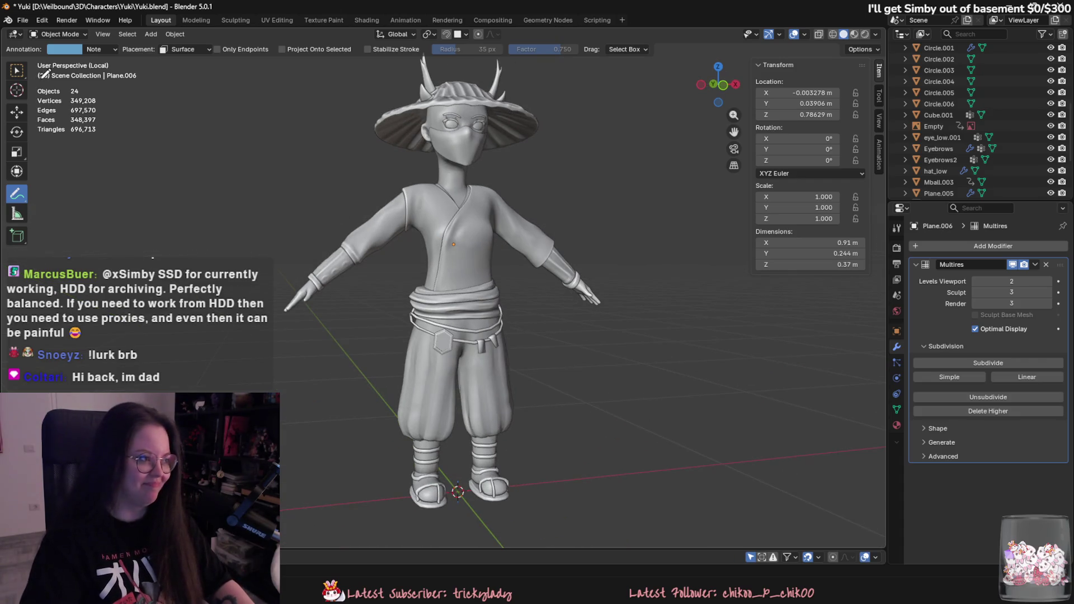
# Step: Switch back to the Select tool, inspect the character and hand, and save Yuki.blend
pyautogui.click(16, 70)
pyautogui.scroll(3, 363, 271)
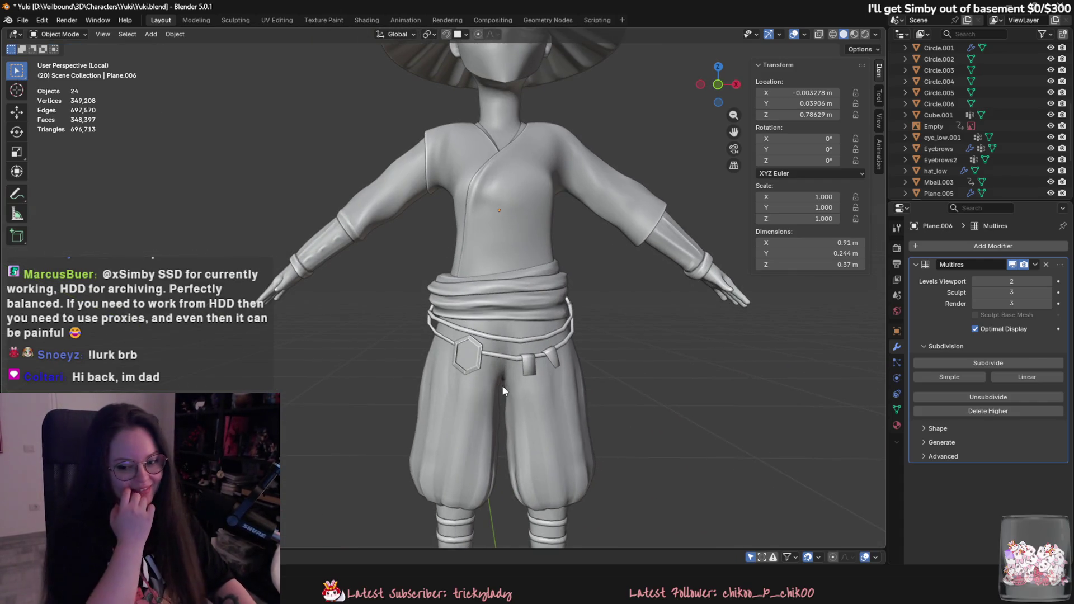
pyautogui.moveTo(492, 404)
pyautogui.mouseDown(button='middle')
pyautogui.moveTo(538, 425)
pyautogui.moveTo(576, 408)
pyautogui.moveTo(525, 312)
pyautogui.moveTo(554, 296)
pyautogui.moveTo(498, 308)
pyautogui.mouseUp(button='middle')
pyautogui.click(514, 288)
pyautogui.scroll(-4, 615, 277)
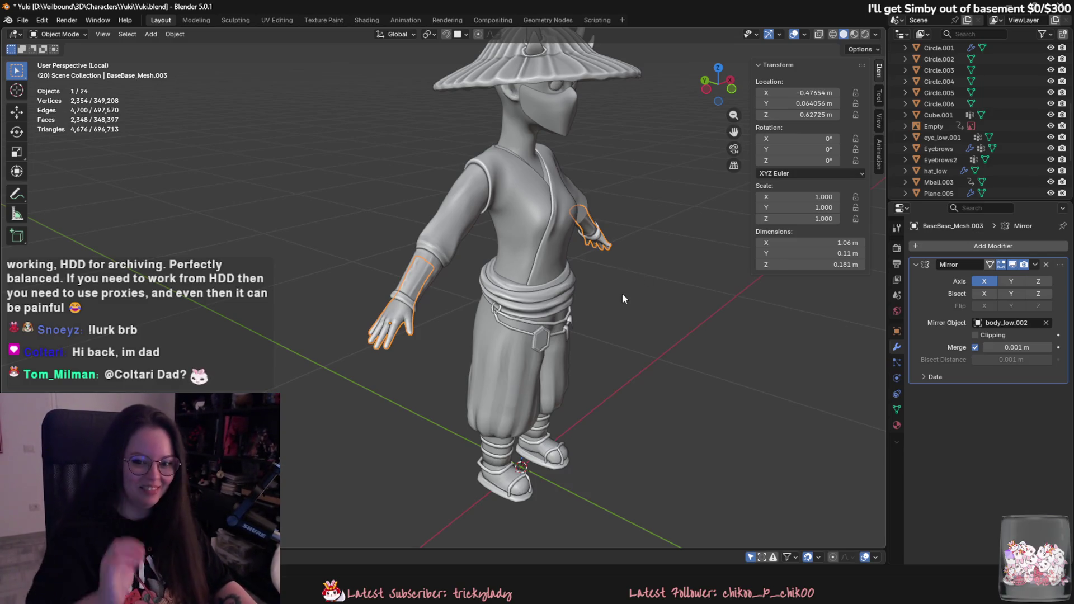
pyautogui.moveTo(652, 323)
pyautogui.mouseDown(button='middle')
pyautogui.moveTo(592, 299)
pyautogui.moveTo(597, 287)
pyautogui.moveTo(558, 336)
pyautogui.moveTo(482, 336)
pyautogui.moveTo(576, 317)
pyautogui.moveTo(615, 365)
pyautogui.moveTo(639, 327)
pyautogui.moveTo(594, 350)
pyautogui.mouseUp(button='middle')
pyautogui.hotkey('ctrl', 's')
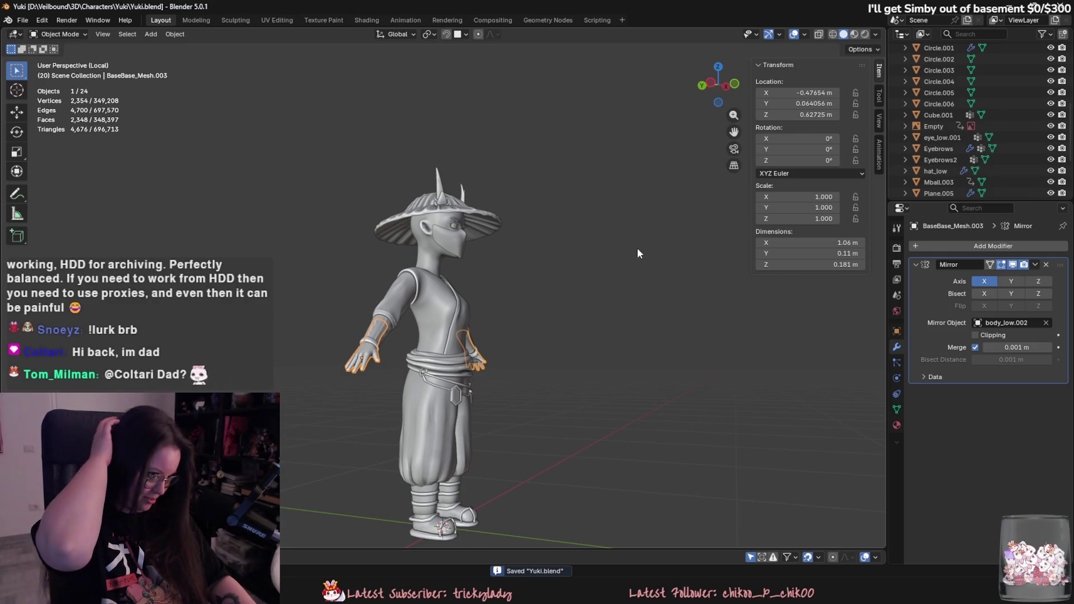
# Step: Select hat_low and place the Yuki-Onna reference sheet beside the model
pyautogui.click(453, 203)
pyautogui.moveTo(453, 203)
pyautogui.mouseDown(button='middle')
pyautogui.moveTo(435, 246)
pyautogui.moveTo(382, 291)
pyautogui.moveTo(421, 285)
pyautogui.mouseUp(button='middle')
pyautogui.scroll(2, 421, 282)
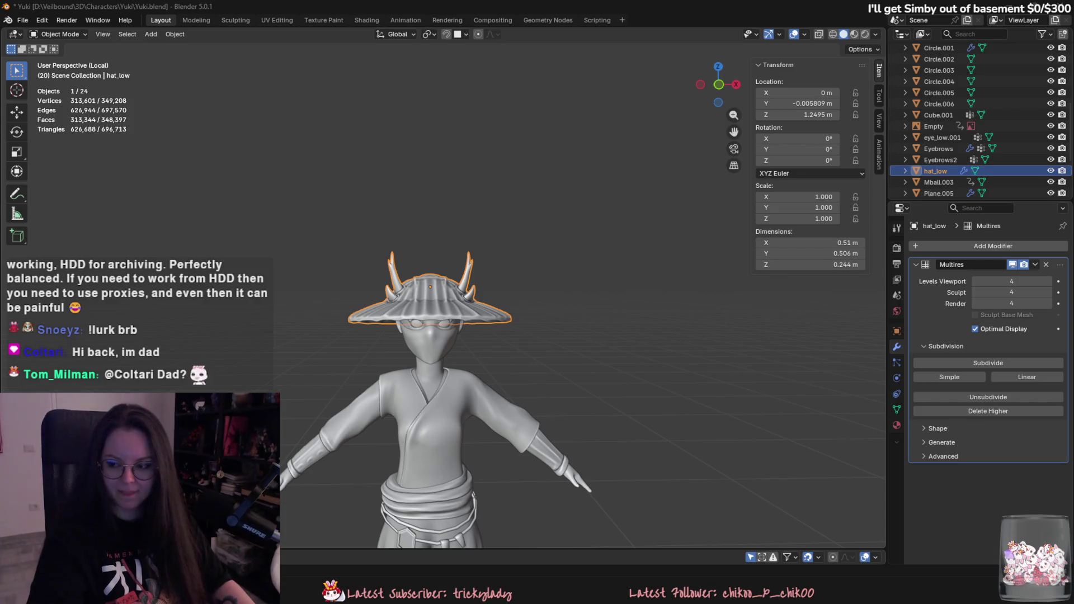
pyautogui.moveTo(828, 243); pyautogui.dragTo(768, 281)
pyautogui.scroll(3, 758, 371)
pyautogui.scroll(-3, 758, 371)
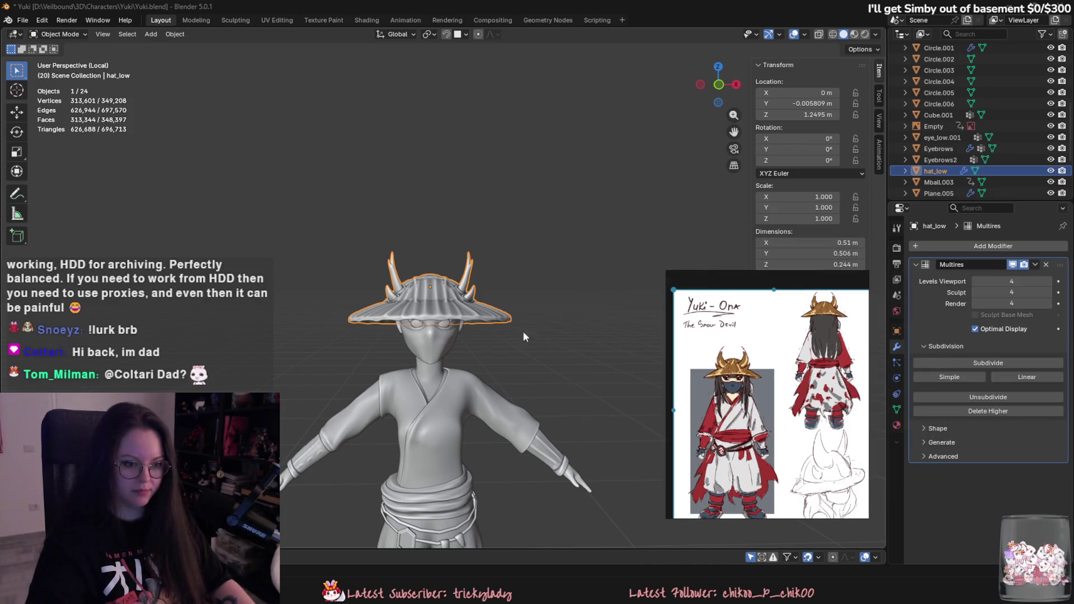
# Step: Add a Bézier circle and a NURBS path curve to the scene
pyautogui.scroll(2, 529, 331)
pyautogui.moveTo(467, 314)
pyautogui.mouseDown(button='middle')
pyautogui.moveTo(564, 345)
pyautogui.moveTo(630, 344)
pyautogui.mouseUp(button='middle')
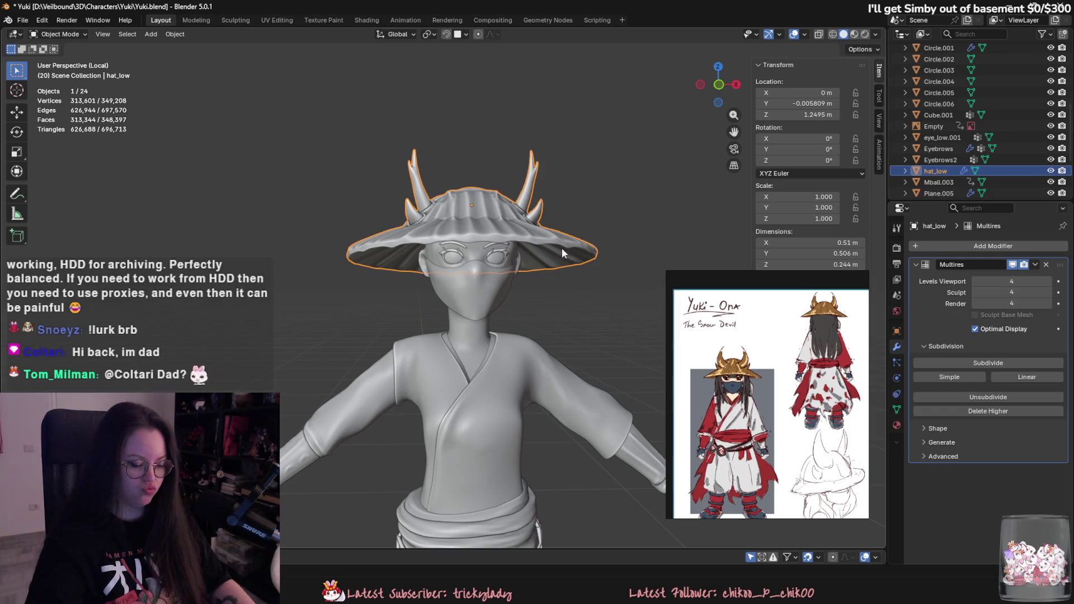
pyautogui.click(151, 34)
pyautogui.moveTo(160, 48)
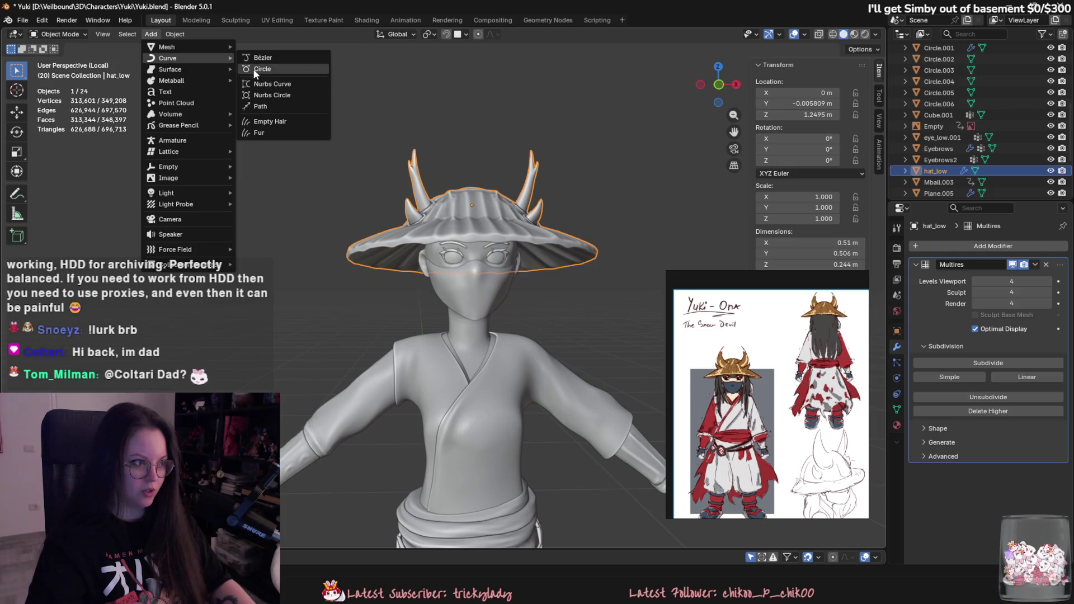
pyautogui.click(263, 68)
pyautogui.scroll(-4, 317, 162)
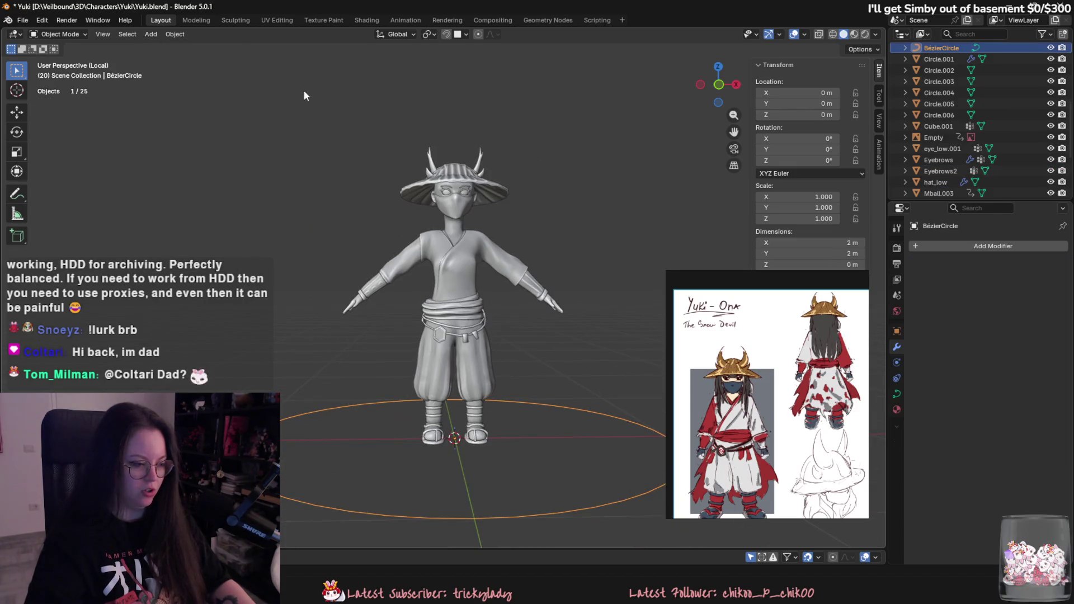
pyautogui.click(152, 34)
pyautogui.press('Escape')
pyautogui.click(154, 34)
pyautogui.moveTo(168, 59)
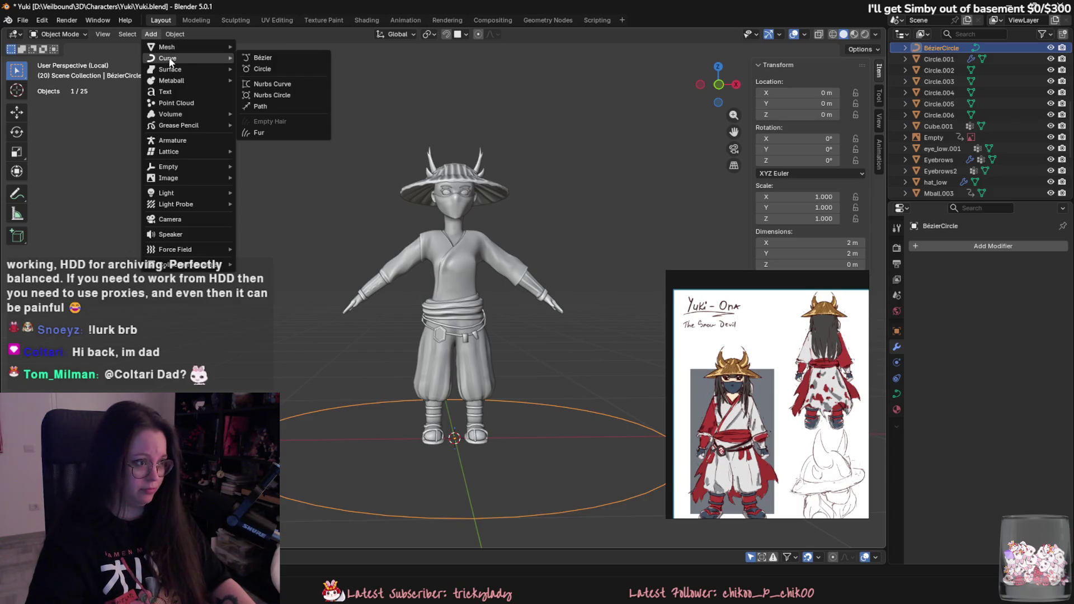
pyautogui.click(300, 108)
# Step: Rotate the Bézier circle 90° on X, scale it to 0.111, and move it aside
pyautogui.scroll(-3, 307, 124)
pyautogui.moveTo(313, 139); pyautogui.dragTo(337, 205, button='middle')
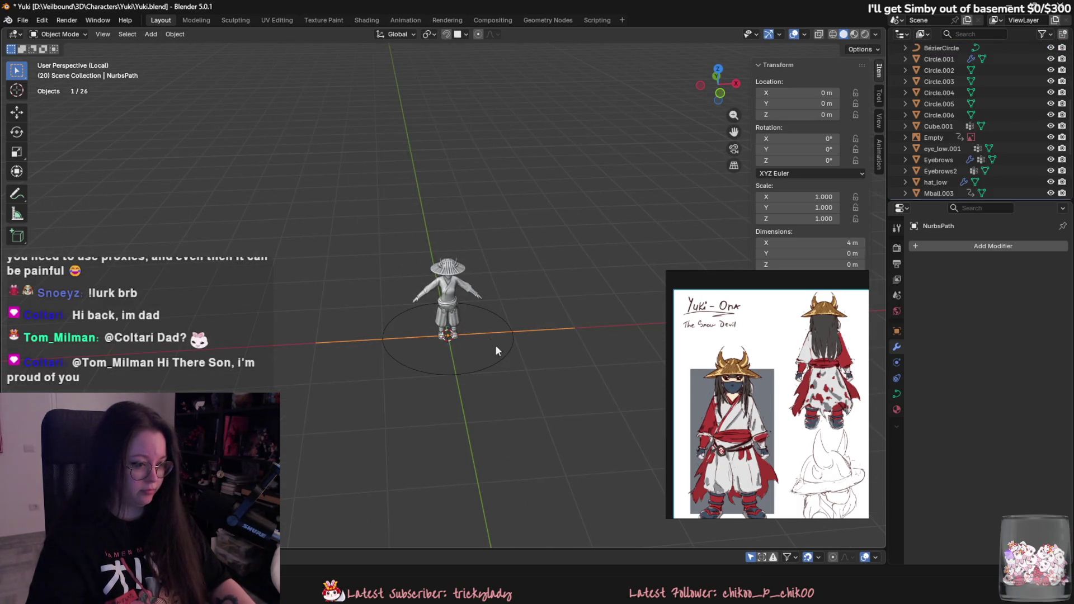
pyautogui.keyDown('shift'); pyautogui.click(513, 359); pyautogui.keyUp('shift')
pyautogui.write('rx')
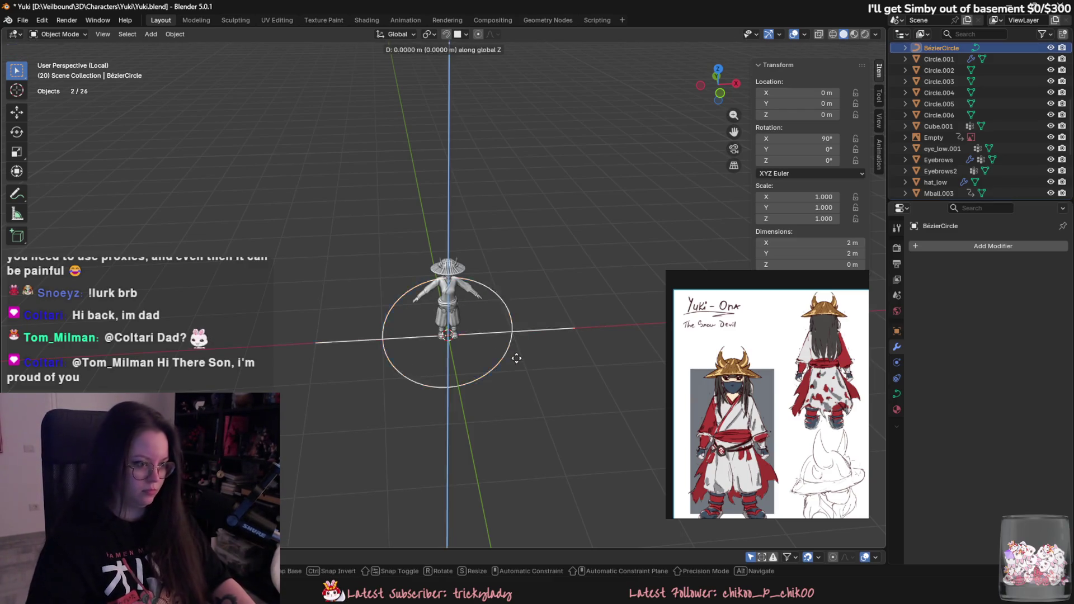
pyautogui.write('90')
pyautogui.press('Return')
pyautogui.press('g')
pyautogui.press('z')
pyautogui.click(515, 213)
pyautogui.press('s')
pyautogui.press('Return')
pyautogui.press('g')
pyautogui.press('y')
pyautogui.press('x')
pyautogui.press('Return')
# Step: Select only the NURBS path and open its Object Data curve settings
pyautogui.scroll(3, 511, 283)
pyautogui.click(430, 211)
pyautogui.moveTo(438, 229)
pyautogui.mouseDown(button='middle')
pyautogui.moveTo(459, 324)
pyautogui.moveTo(568, 318)
pyautogui.mouseUp(button='middle')
pyautogui.click(896, 394)
pyautogui.scroll(5, 458, 283)
pyautogui.moveTo(460, 287)
pyautogui.mouseDown(button='middle')
pyautogui.moveTo(468, 262)
pyautogui.moveTo(411, 207)
pyautogui.mouseUp(button='middle')
pyautogui.scroll(-1, 917, 386)
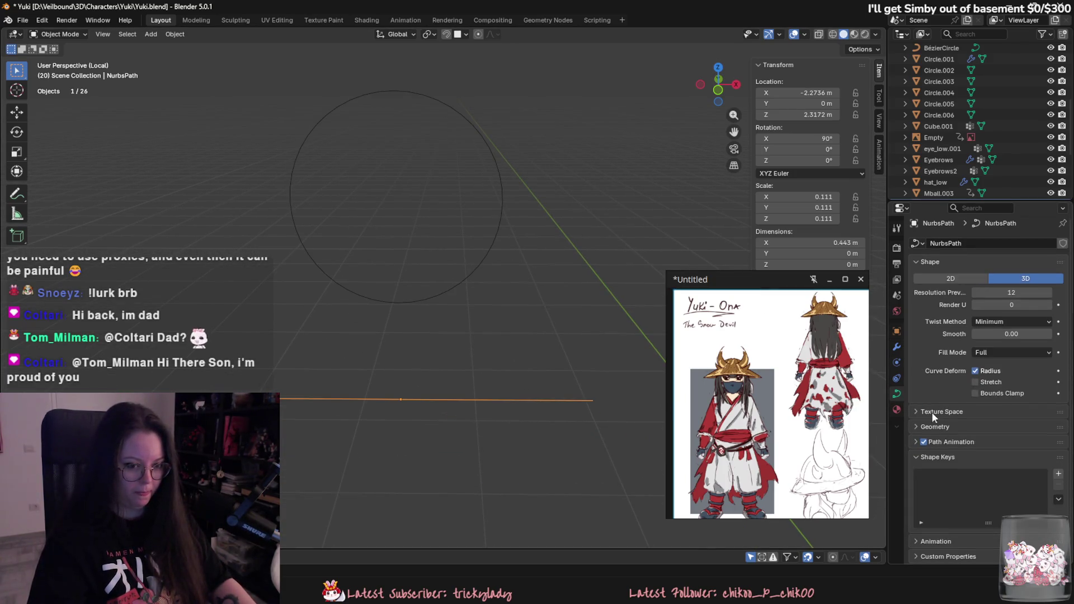
pyautogui.click(914, 411)
pyautogui.click(914, 411)
pyautogui.click(916, 412)
pyautogui.click(915, 412)
# Step: Set the path's Geometry Bevel to Object and pick BézierCircle as the profile
pyautogui.click(917, 425)
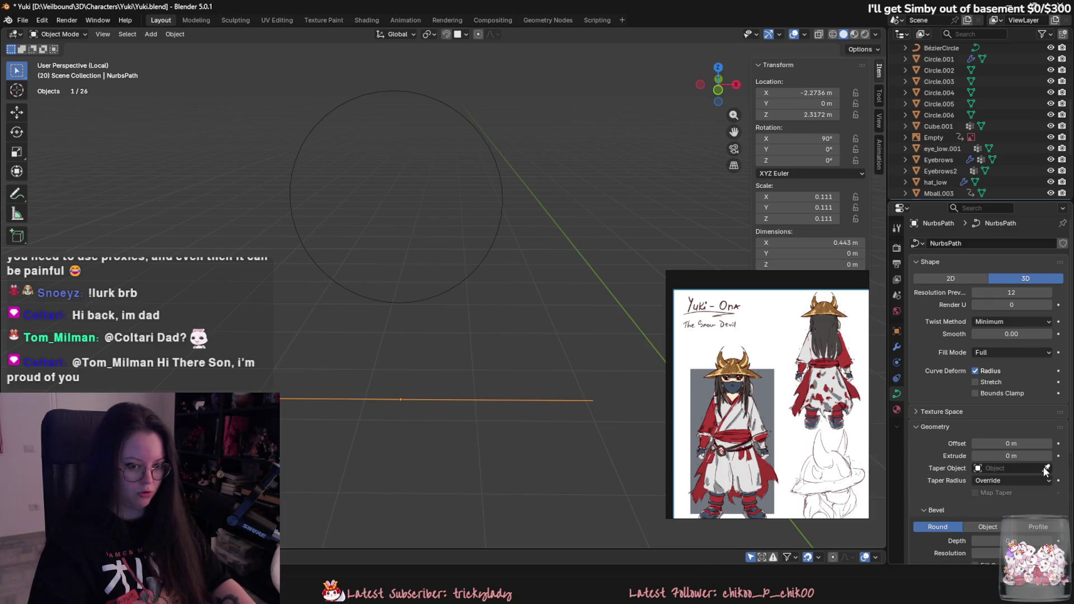
pyautogui.click(482, 260)
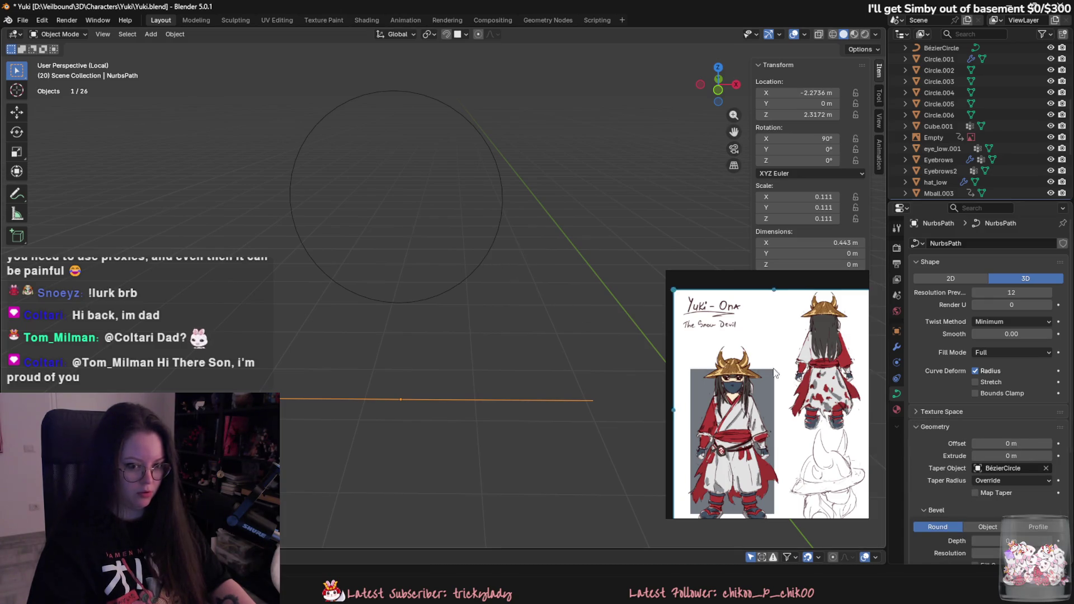
pyautogui.scroll(-1, 993, 491)
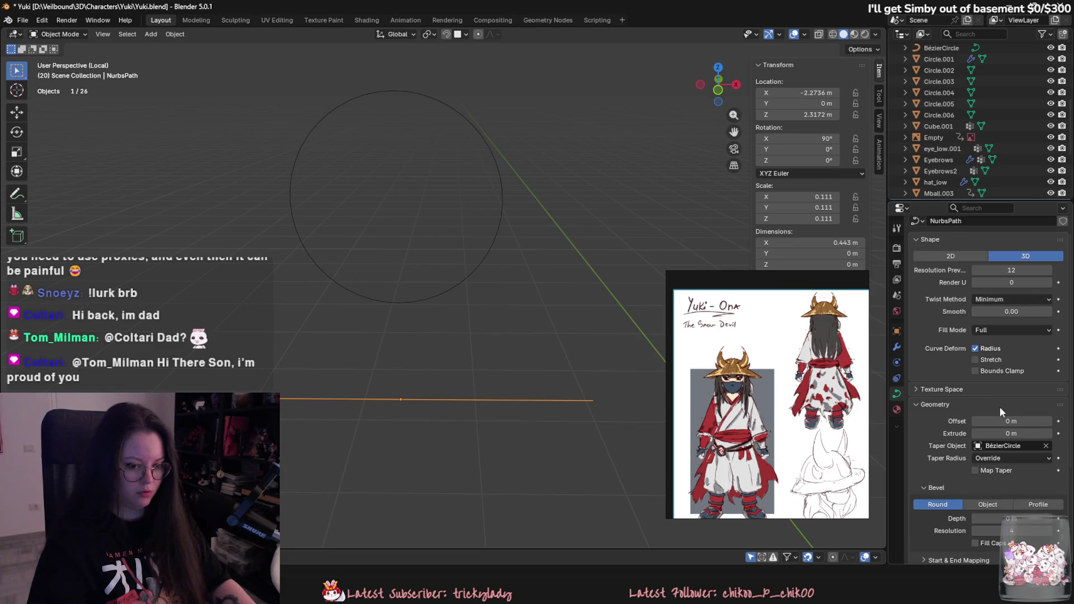
pyautogui.click(1003, 504)
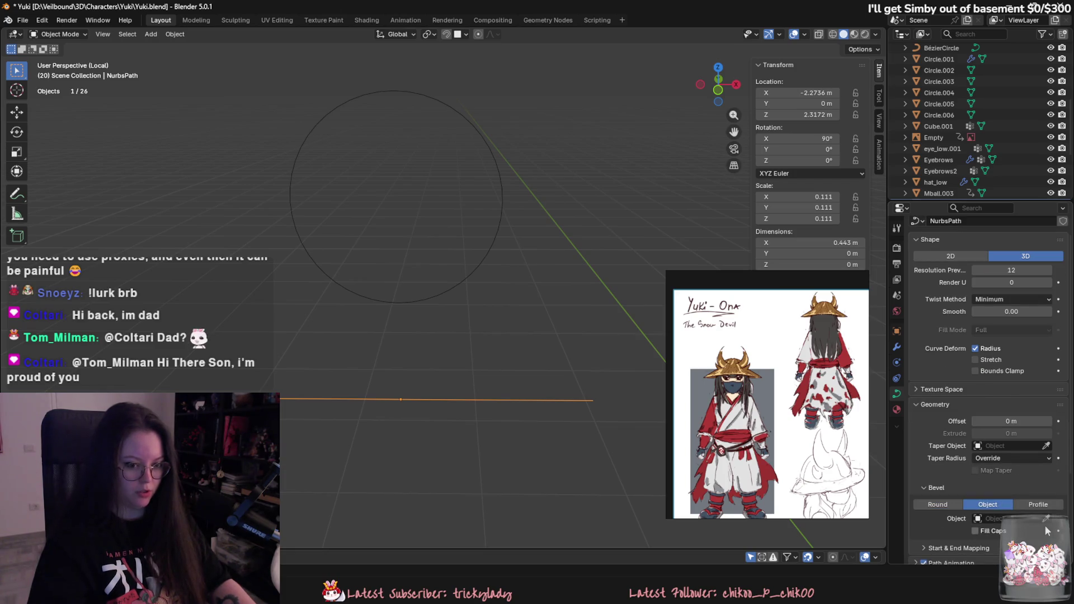
pyautogui.click(501, 251)
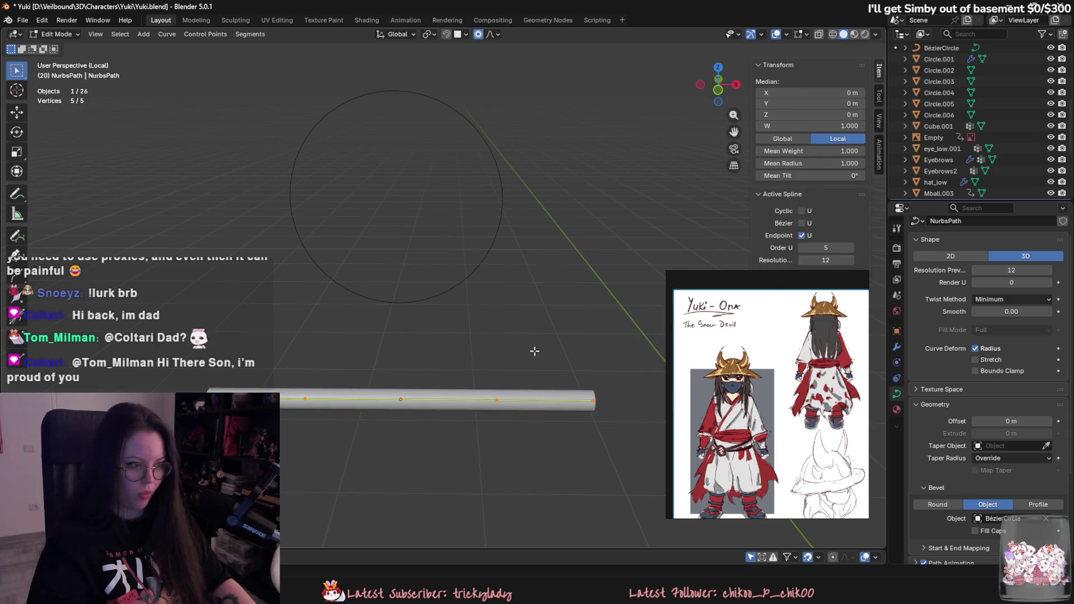
# Step: In Edit Mode on the Bézier circle profile, move its bottom control point upward along Z
pyautogui.click(433, 297)
pyautogui.press('Tab')
pyautogui.click(402, 302)
pyautogui.press('g')
pyautogui.press('z')
pyautogui.click(448, 260)
pyautogui.moveTo(448, 262); pyautogui.dragTo(354, 227, button='middle')
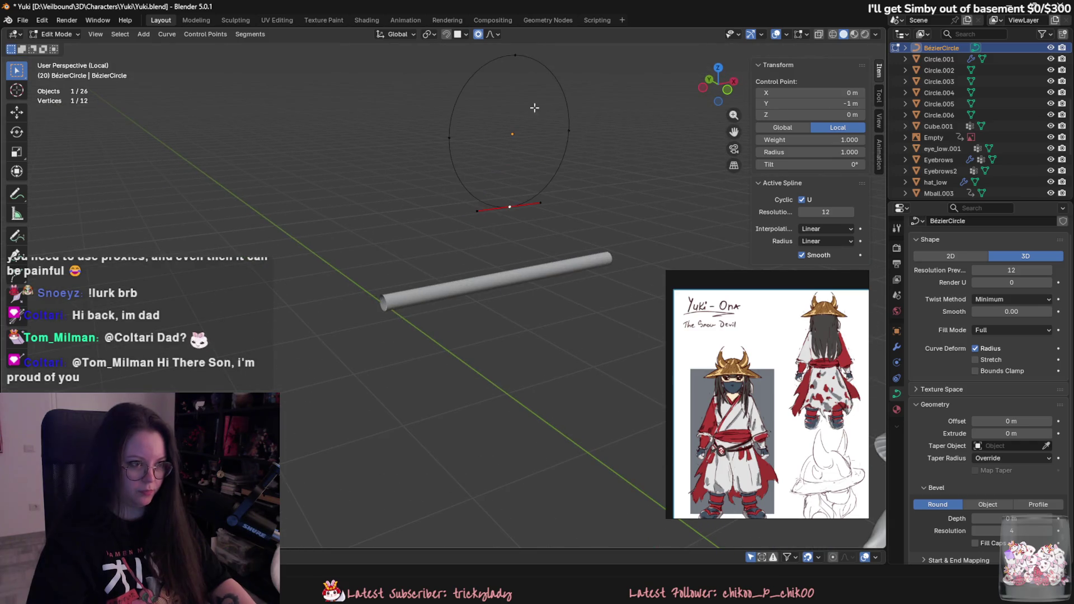
# Step: Try moving and squashing the profile's opposite and side points, cancelling each attempt
pyautogui.keyDown('shift'); pyautogui.click(509, 202); pyautogui.keyUp('shift')
pyautogui.press('g')
pyautogui.press('z')
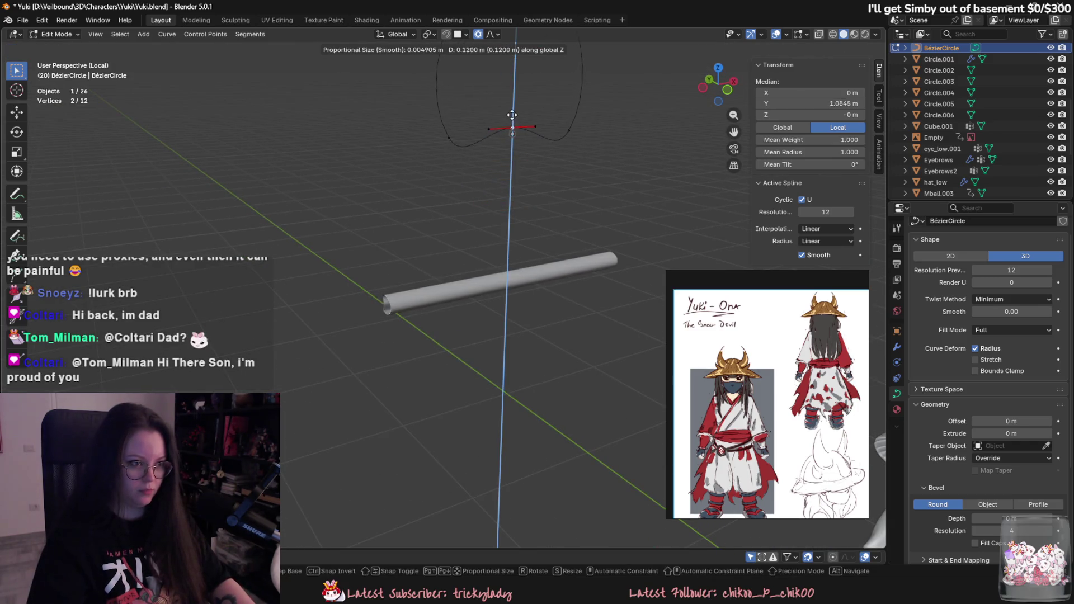
pyautogui.rightClick(512, 117)
pyautogui.press('s')
pyautogui.press('z')
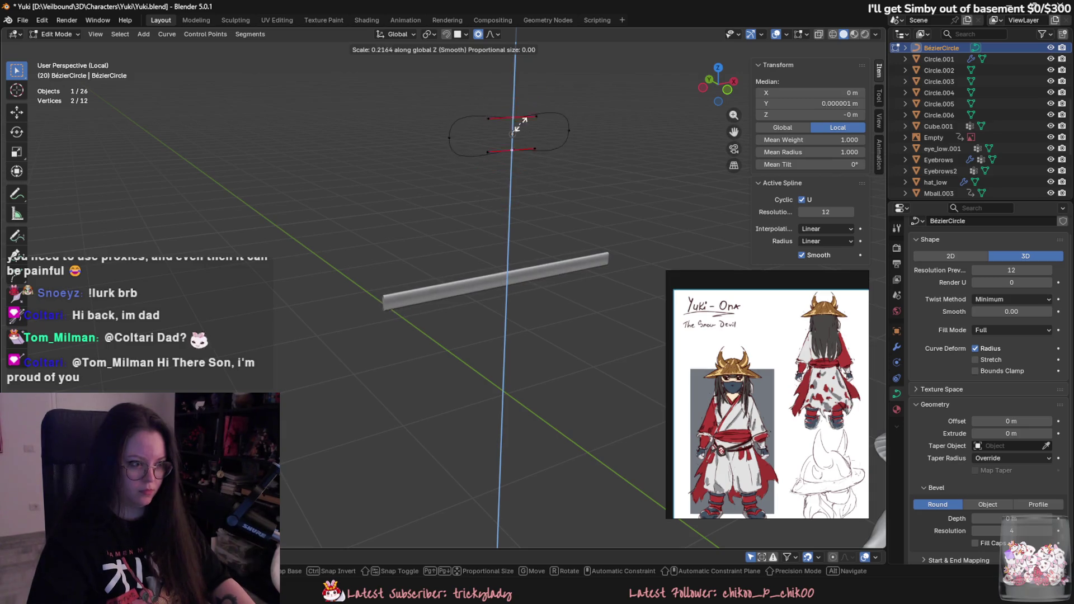
pyautogui.rightClick(576, 130)
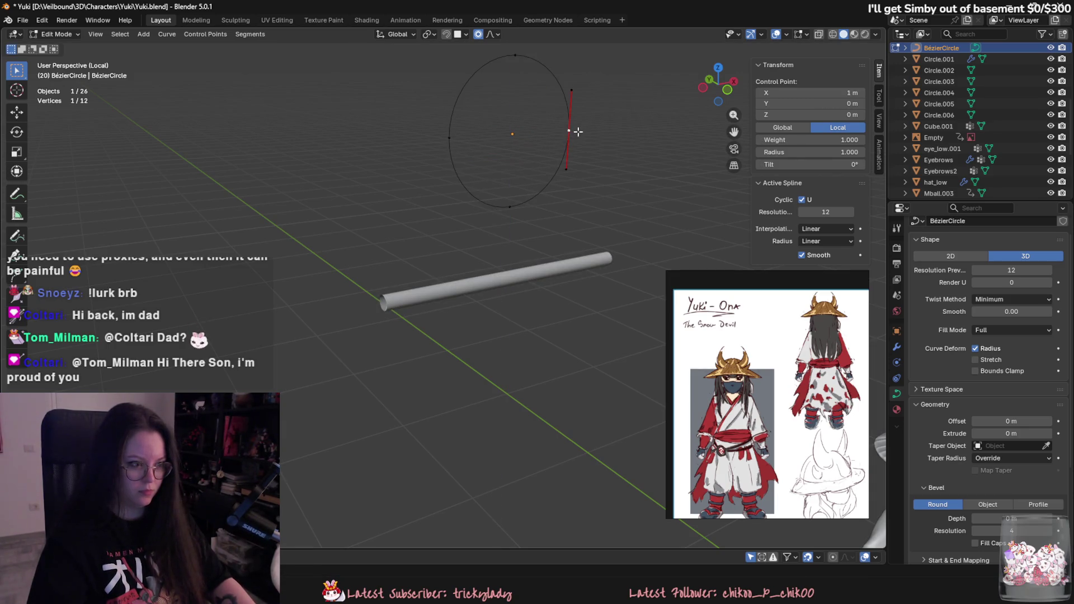
pyautogui.press('g')
pyautogui.press('y')
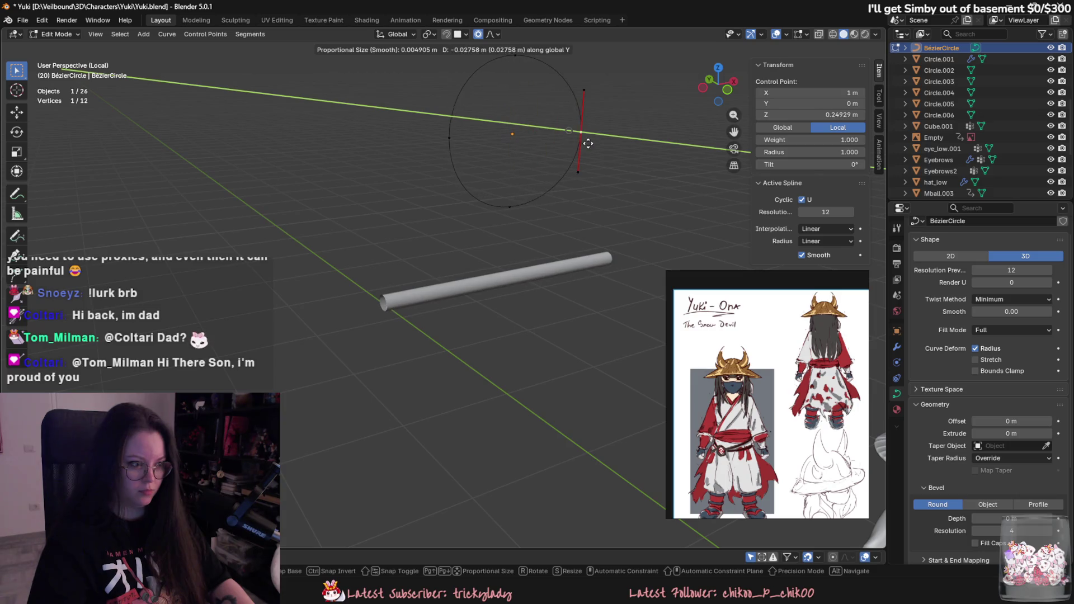
pyautogui.rightClick(540, 142)
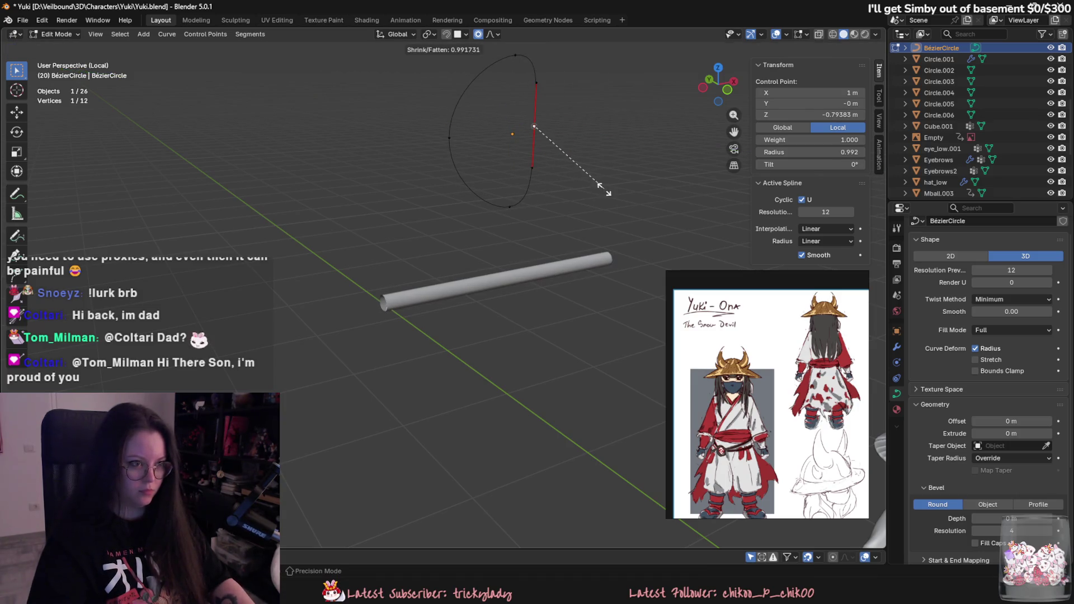
pyautogui.press('g')
pyautogui.rightClick(562, 136)
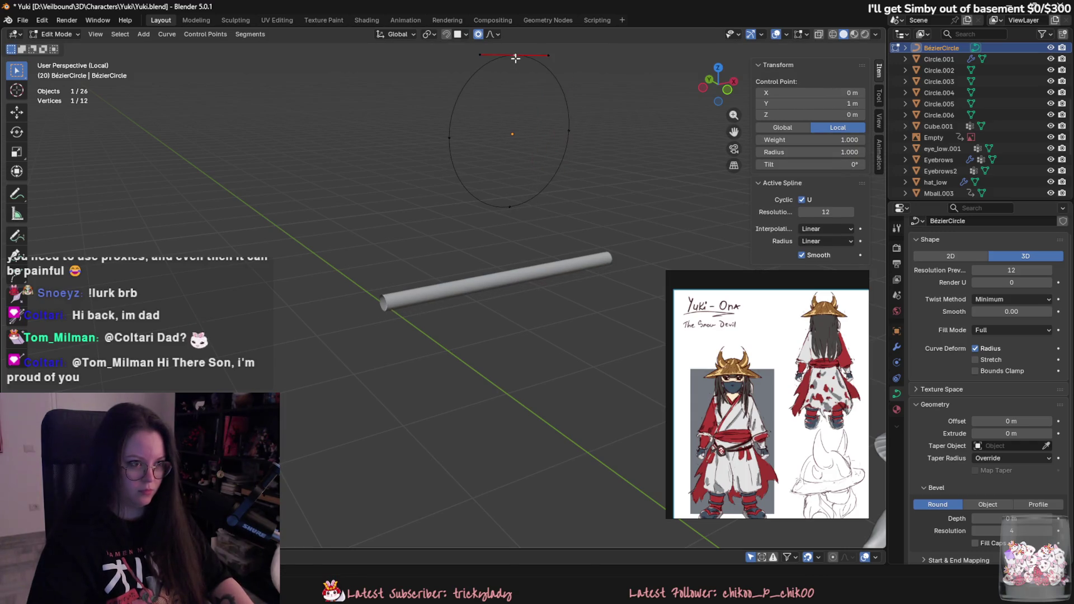
# Step: Pull the top control point down along Z to flatten the profile and shrink its radius
pyautogui.press('g')
pyautogui.press('z')
pyautogui.click(508, 120)
pyautogui.press('g')
pyautogui.press('z')
pyautogui.rightClick(571, 176)
pyautogui.moveTo(570, 168)
pyautogui.mouseDown(button='middle')
pyautogui.moveTo(556, 167)
pyautogui.moveTo(593, 189)
pyautogui.mouseUp(button='middle')
pyautogui.click(495, 152)
pyautogui.hotkey('alt', 's')
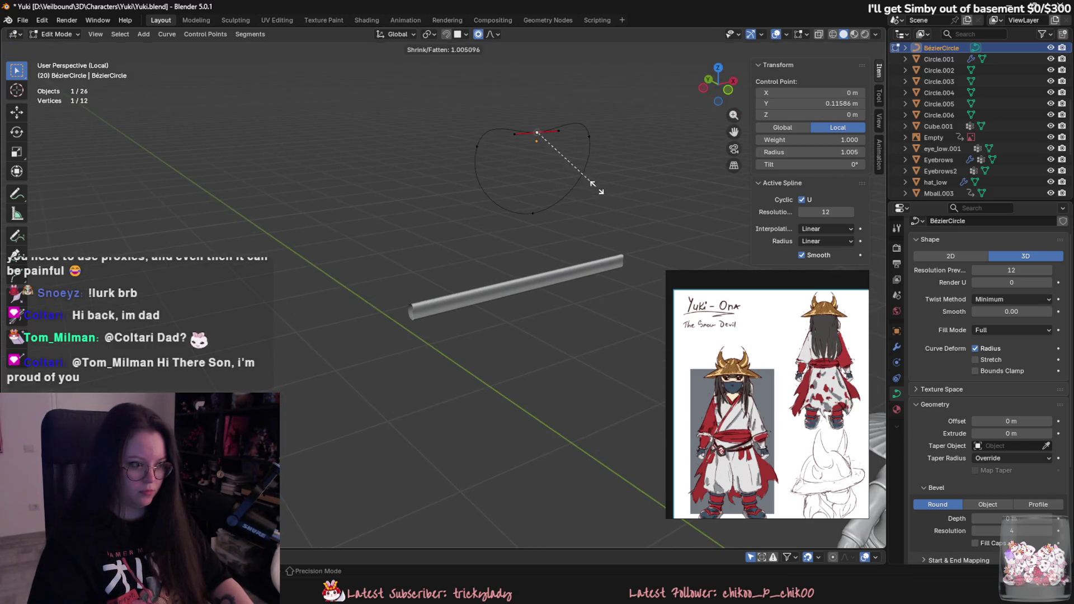
pyautogui.moveTo(655, 209)
pyautogui.mouseDown(button='middle')
pyautogui.moveTo(610, 234)
pyautogui.moveTo(593, 225)
pyautogui.mouseUp(button='middle')
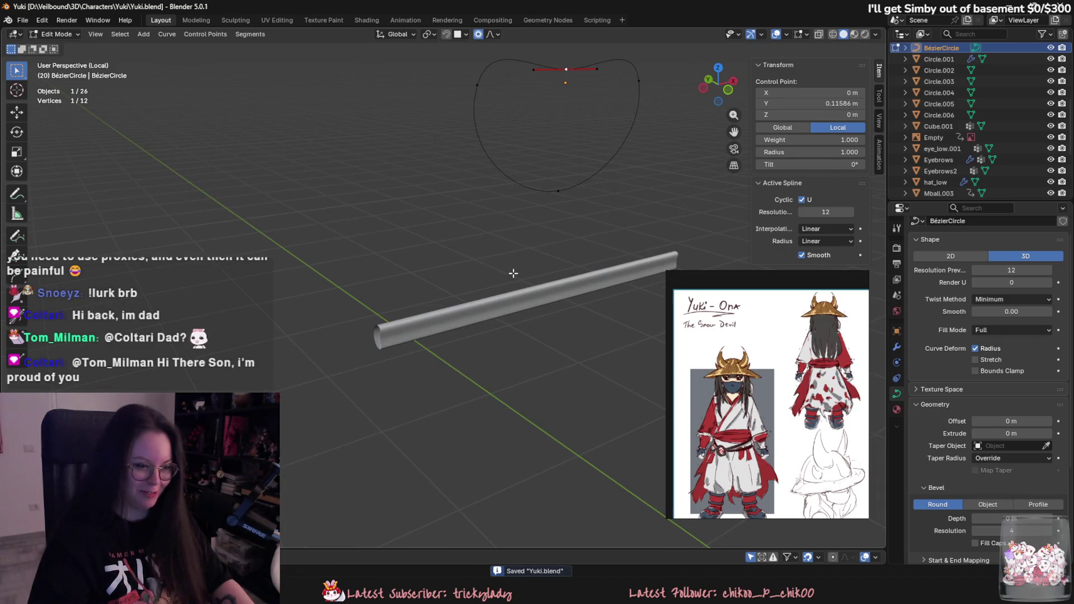
# Step: Return to Object Mode, select the NurbsPath rod, and zoom out to show the character
pyautogui.press('Tab')
pyautogui.keyDown('shift'); pyautogui.click(538, 290); pyautogui.keyUp('shift')
pyautogui.scroll(-5, 538, 290)
pyautogui.moveTo(359, 283)
pyautogui.mouseDown(button='middle')
pyautogui.moveTo(457, 263)
pyautogui.moveTo(406, 255)
pyautogui.moveTo(433, 264)
pyautogui.moveTo(394, 235)
pyautogui.moveTo(402, 240)
pyautogui.moveTo(372, 240)
pyautogui.mouseUp(button='middle')
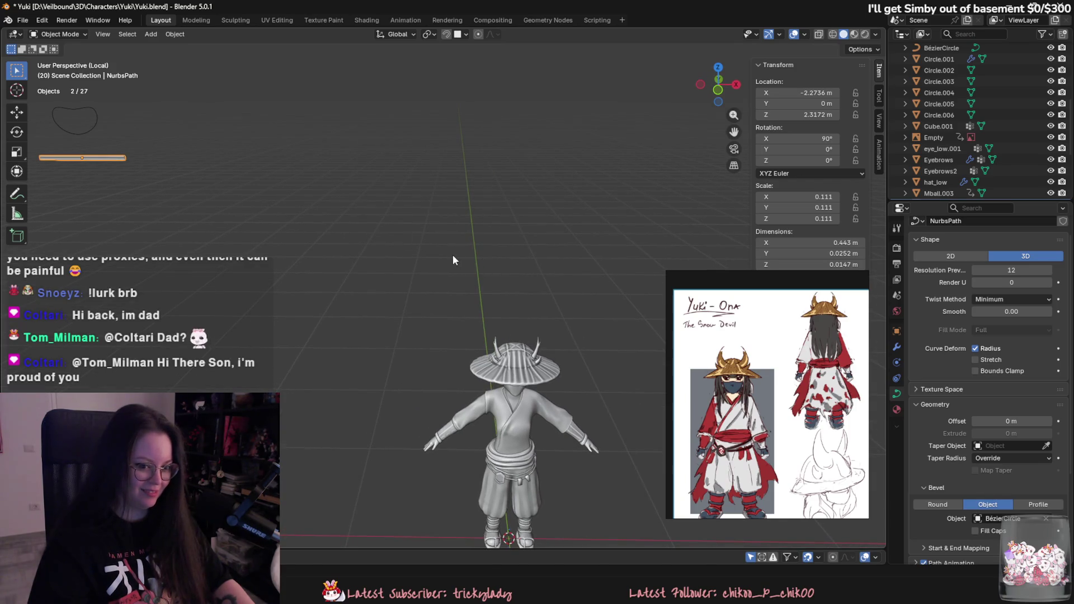
# Step: Duplicate the beveled rod and move the copy along X in front of the chest
pyautogui.hotkey('shift', 'd')
pyautogui.press('x')
pyautogui.press('z')
pyautogui.press('y')
pyautogui.press('x')
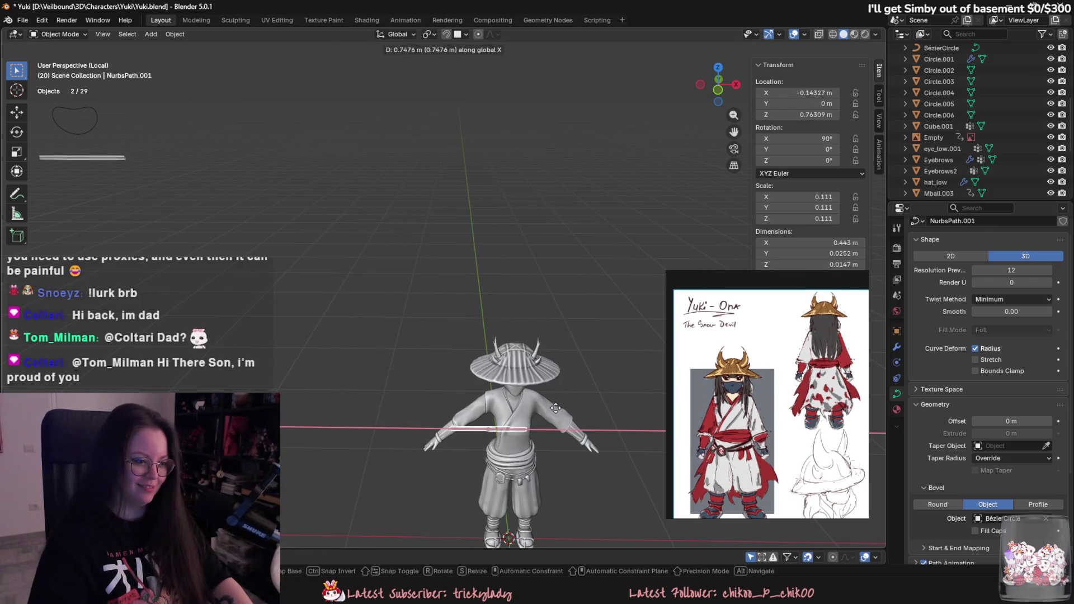
pyautogui.click(529, 394)
pyautogui.scroll(4, 526, 380)
# Step: Tilt the copied rod by rotating it around Y, then raise it along Z
pyautogui.press('r')
pyautogui.press('x')
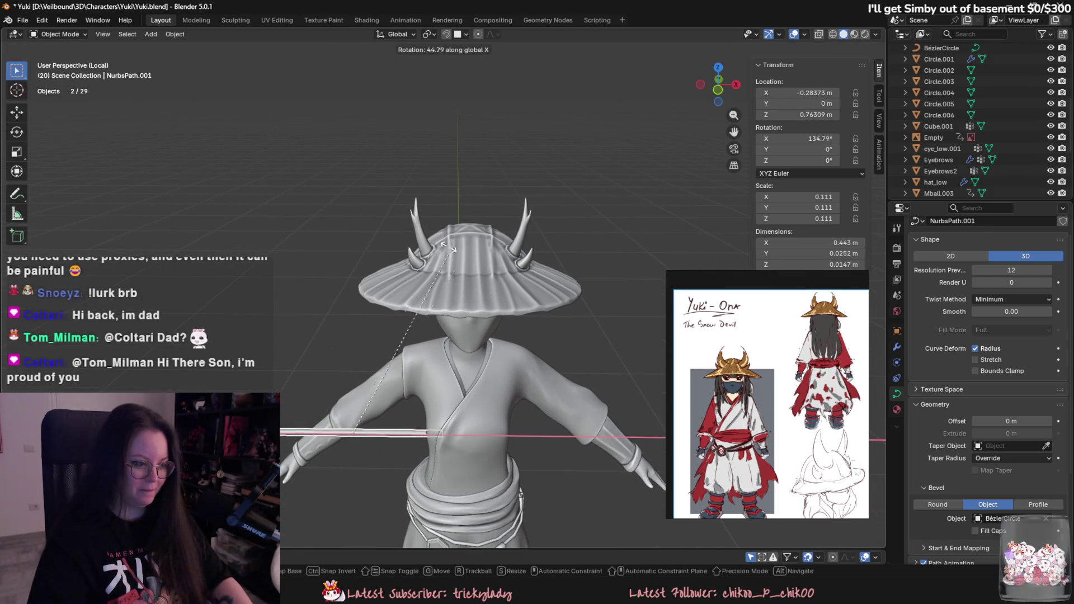
pyautogui.press('y')
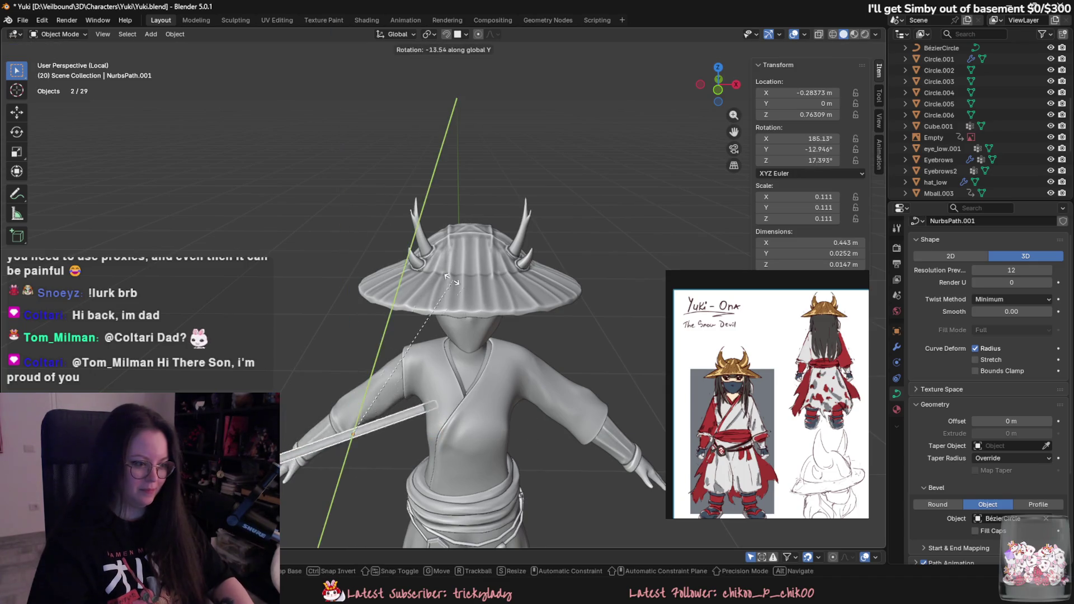
pyautogui.click(363, 258)
pyautogui.moveTo(362, 259)
pyautogui.mouseDown(button='middle')
pyautogui.moveTo(504, 185)
pyautogui.moveTo(406, 227)
pyautogui.moveTo(495, 304)
pyautogui.moveTo(456, 337)
pyautogui.moveTo(503, 299)
pyautogui.moveTo(545, 299)
pyautogui.mouseUp(button='middle')
pyautogui.press('g')
pyautogui.press('z')
pyautogui.click(513, 180)
# Step: Fine-tune the rod's rotation until it hangs vertically beside the face under the hat brim
pyautogui.press('g')
pyautogui.rightClick(551, 299)
pyautogui.scroll(3, 550, 299)
pyautogui.press('r')
pyautogui.click(515, 326)
pyautogui.press('r')
pyautogui.click(528, 293)
pyautogui.moveTo(528, 292)
pyautogui.mouseDown(button='middle')
pyautogui.moveTo(496, 282)
pyautogui.moveTo(500, 300)
pyautogui.mouseUp(button='middle')
# Step: Hide the hat_low object with H and reselect the copied hair rod
pyautogui.press('Tab')
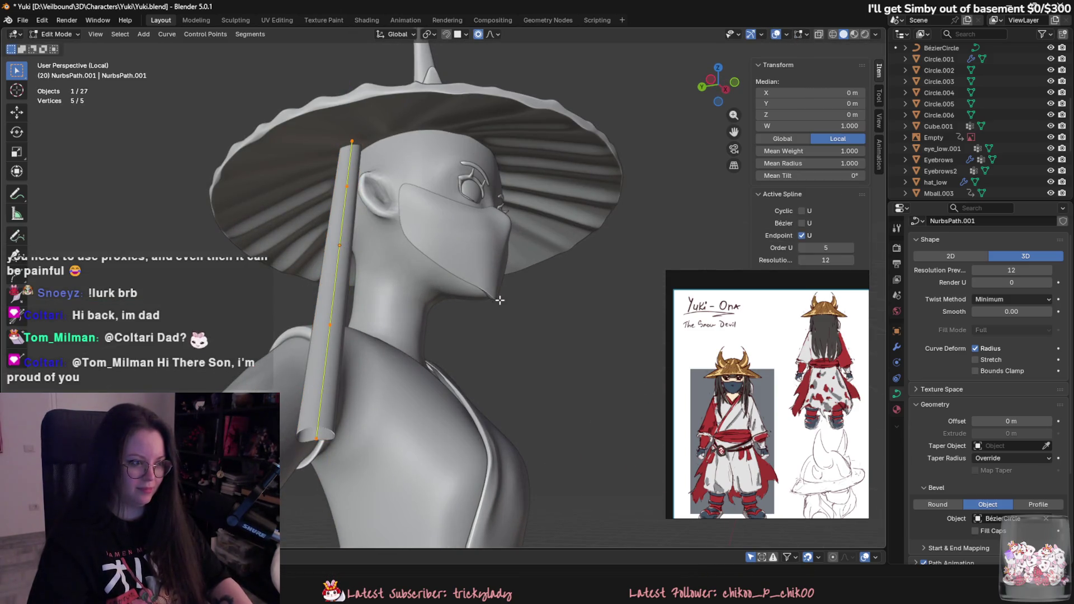
pyautogui.moveTo(295, 319); pyautogui.dragTo(421, 223, button='middle')
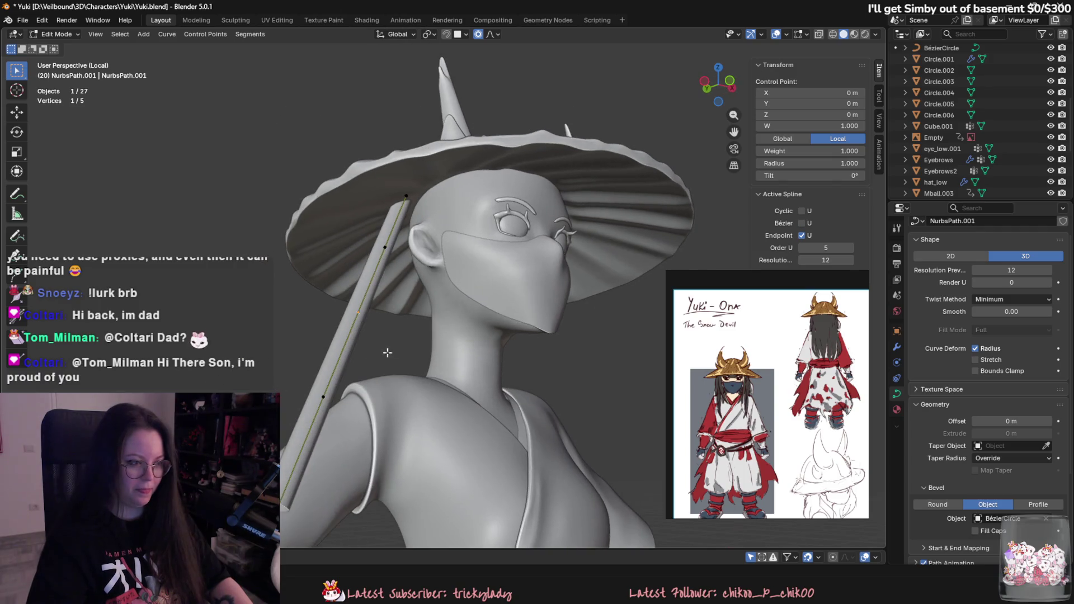
pyautogui.press('Tab')
pyautogui.click(420, 224)
pyautogui.press('h')
pyautogui.click(420, 224)
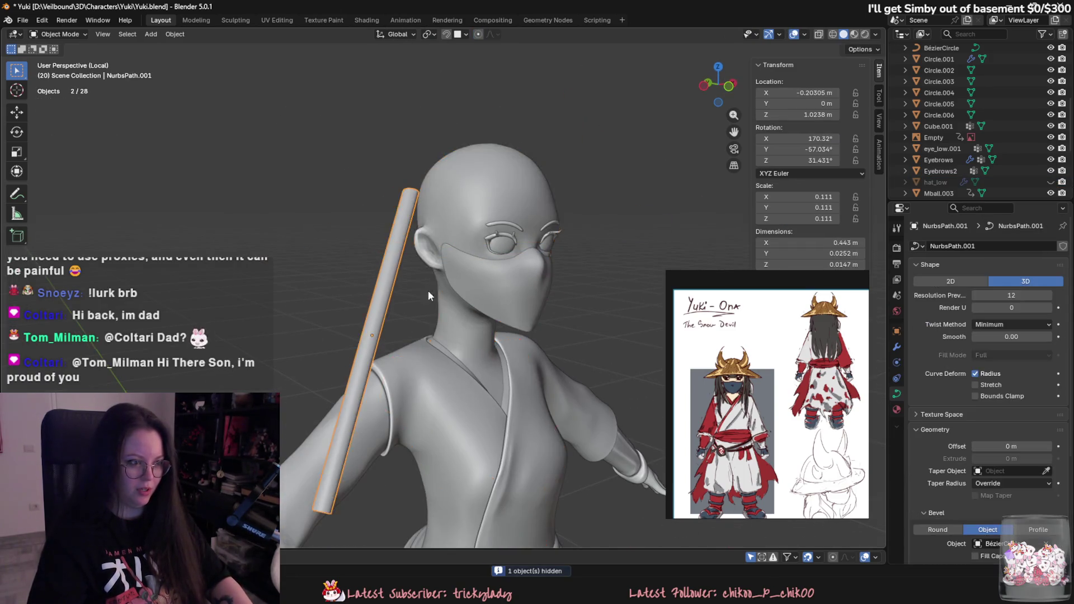
# Step: In Edit Mode, move the rod's top control point so the strand bends over the head
pyautogui.moveTo(428, 279); pyautogui.dragTo(390, 381, button='middle')
pyautogui.press('Tab')
pyautogui.moveTo(394, 269)
pyautogui.mouseDown(button='middle')
pyautogui.moveTo(470, 396)
pyautogui.moveTo(604, 318)
pyautogui.mouseUp(button='middle')
pyautogui.press('g')
pyautogui.click(559, 309)
pyautogui.press('g')
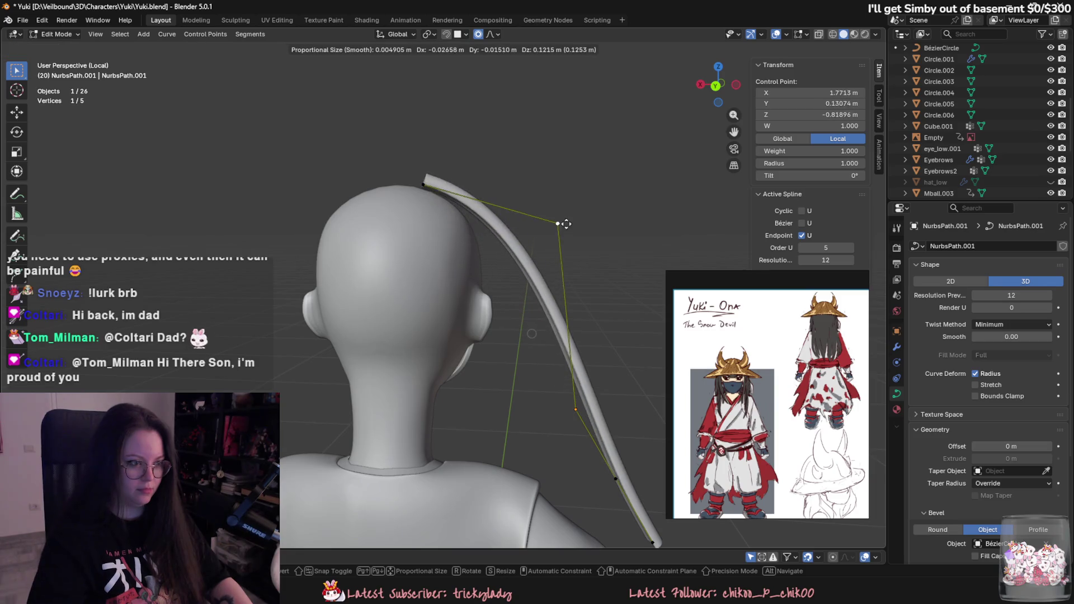
pyautogui.click(408, 197)
# Step: Reposition the top point and thicken the strand there, then undo those edits
pyautogui.moveTo(408, 197)
pyautogui.mouseDown(button='middle')
pyautogui.moveTo(466, 307)
pyautogui.moveTo(563, 311)
pyautogui.mouseUp(button='middle')
pyautogui.press('g')
pyautogui.click(545, 301)
pyautogui.click(586, 369)
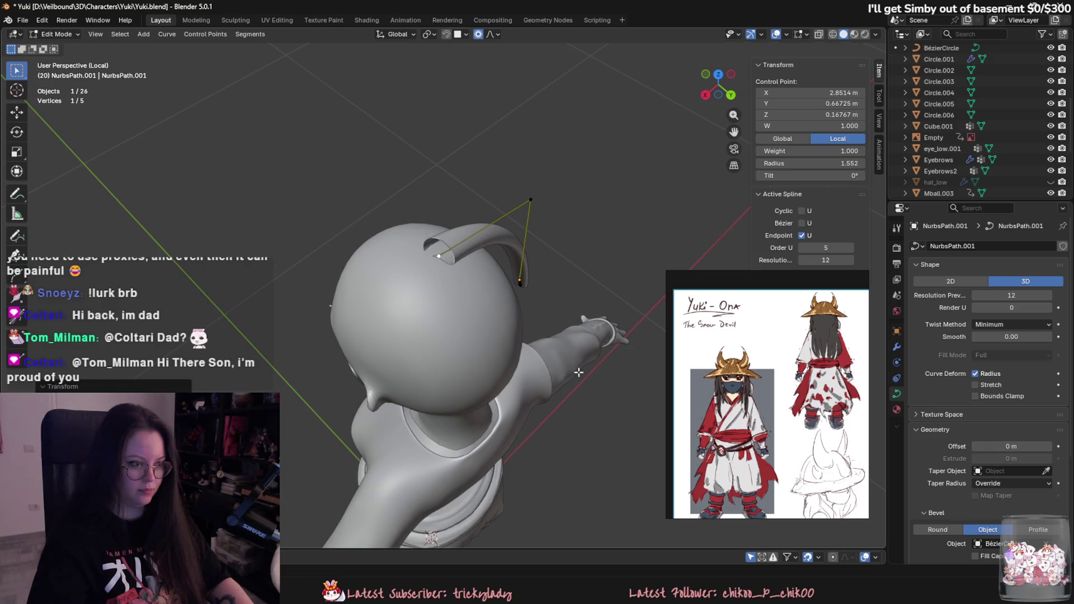
pyautogui.moveTo(586, 369); pyautogui.dragTo(570, 364, button='middle')
pyautogui.hotkey('ctrl', 'z')
# Step: From behind the head, pull the fourth control point in toward the neck and select the tip
pyautogui.moveTo(506, 305)
pyautogui.mouseDown(button='middle')
pyautogui.moveTo(559, 302)
pyautogui.moveTo(502, 267)
pyautogui.moveTo(600, 445)
pyautogui.mouseUp(button='middle')
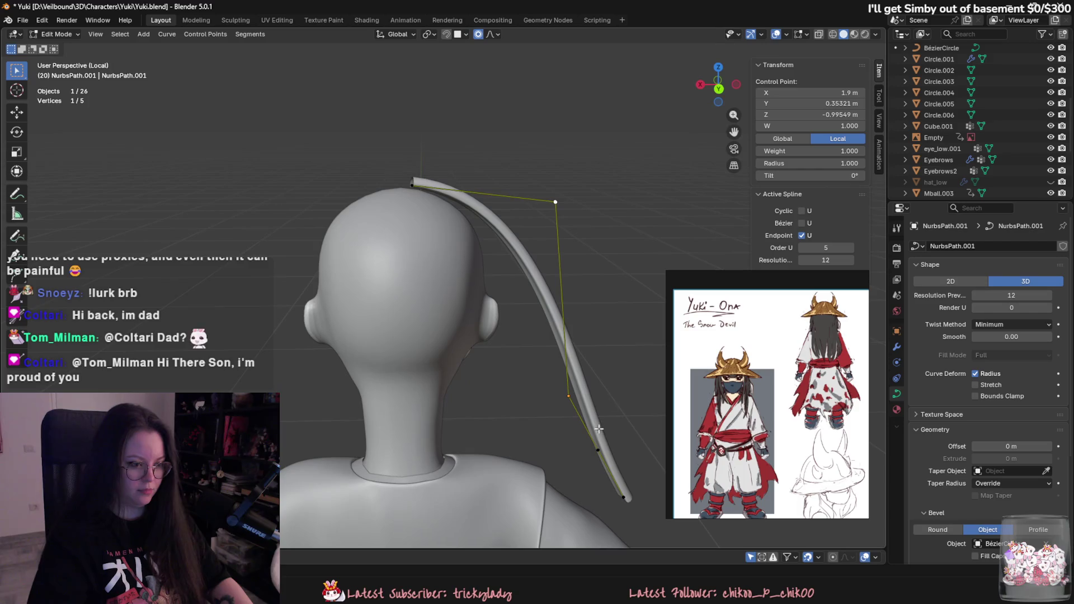
pyautogui.click(600, 445)
pyautogui.press('g')
pyautogui.click(402, 414)
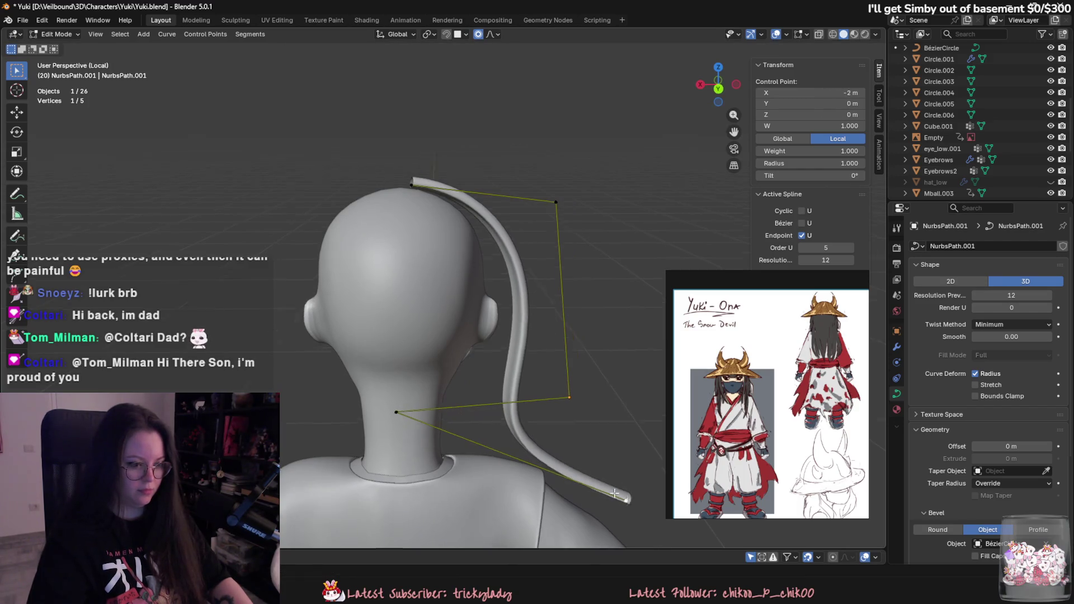
pyautogui.press('g')
pyautogui.click(431, 446)
pyautogui.moveTo(431, 446)
pyautogui.mouseDown(button='middle')
pyautogui.moveTo(408, 503)
pyautogui.moveTo(394, 492)
pyautogui.moveTo(403, 486)
pyautogui.mouseUp(button='middle')
# Step: Reposition the top control point and adjust the strand's radius there with Alt+S
pyautogui.press('g')
pyautogui.click(363, 240)
pyautogui.moveTo(363, 241)
pyautogui.mouseDown(button='middle')
pyautogui.moveTo(532, 235)
pyautogui.moveTo(539, 361)
pyautogui.mouseUp(button='middle')
pyautogui.press('g')
pyautogui.click(532, 235)
pyautogui.hotkey('alt', 's')
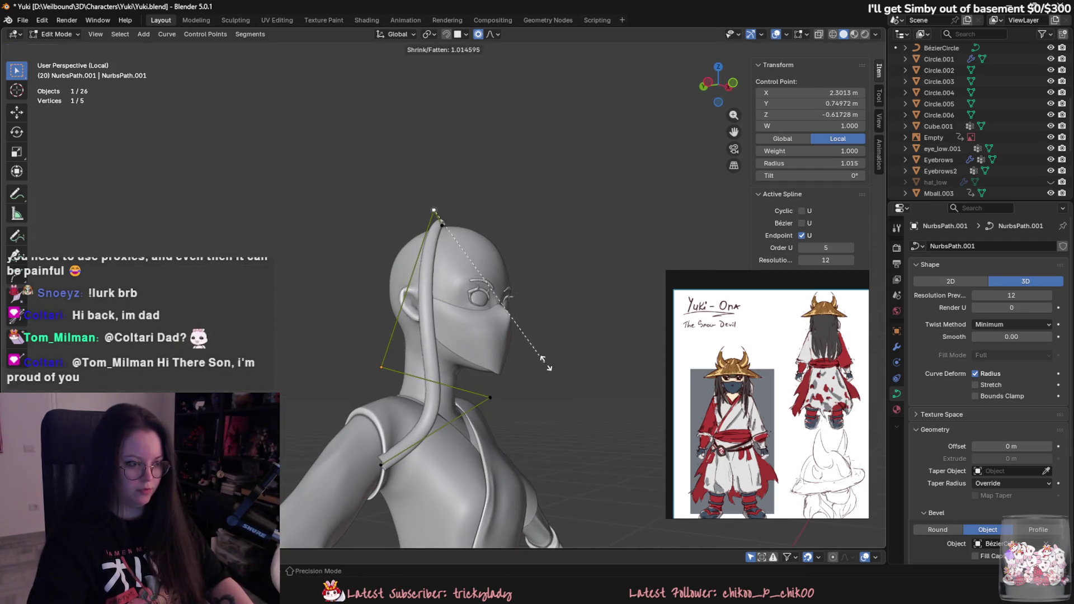
pyautogui.click(539, 317)
pyautogui.click(540, 290)
pyautogui.moveTo(540, 290)
pyautogui.mouseDown(button='middle')
pyautogui.moveTo(546, 329)
pyautogui.moveTo(397, 360)
pyautogui.mouseUp(button='middle')
pyautogui.hotkey('ctrl', 'z')
# Step: Select a point along the strand, delete it, then undo the deletion
pyautogui.click(550, 386)
pyautogui.click(518, 386)
pyautogui.moveTo(519, 387)
pyautogui.mouseDown(button='middle')
pyautogui.moveTo(524, 420)
pyautogui.moveTo(396, 455)
pyautogui.mouseUp(button='middle')
pyautogui.rightClick(396, 455)
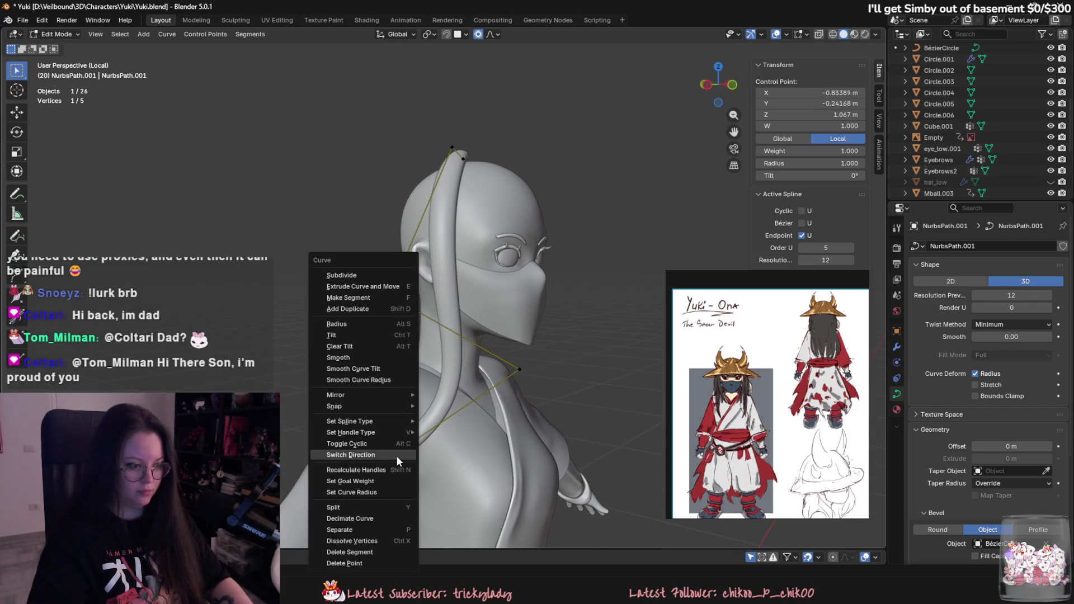
pyautogui.click(396, 455)
pyautogui.hotkey('ctrl', 'z')
pyautogui.moveTo(520, 372); pyautogui.dragTo(547, 396, button='middle')
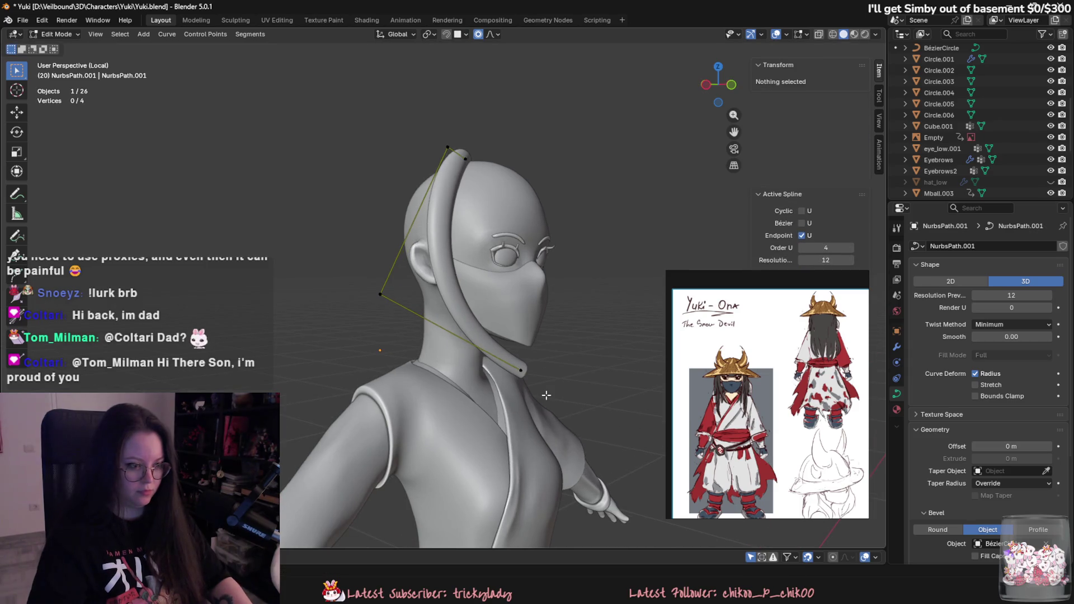
pyautogui.moveTo(382, 452)
pyautogui.mouseDown(button='middle')
pyautogui.moveTo(526, 486)
pyautogui.moveTo(566, 387)
pyautogui.moveTo(476, 413)
pyautogui.mouseUp(button='middle')
# Step: Move the end point and another control point near the face, then undo those edits
pyautogui.press('g')
pyautogui.click(553, 425)
pyautogui.press('g')
pyautogui.click(475, 336)
pyautogui.moveTo(475, 336)
pyautogui.mouseDown(button='middle')
pyautogui.moveTo(492, 235)
pyautogui.moveTo(449, 179)
pyautogui.mouseUp(button='middle')
pyautogui.click(449, 179)
pyautogui.press('g')
pyautogui.click(530, 195)
pyautogui.moveTo(530, 195)
pyautogui.mouseDown(button='middle')
pyautogui.moveTo(529, 231)
pyautogui.moveTo(459, 307)
pyautogui.moveTo(461, 346)
pyautogui.moveTo(446, 311)
pyautogui.moveTo(283, 208)
pyautogui.mouseUp(button='middle')
pyautogui.hotkey('ctrl', 'z')
pyautogui.hotkey('ctrl', 'z')
pyautogui.hotkey('ctrl', 'z')
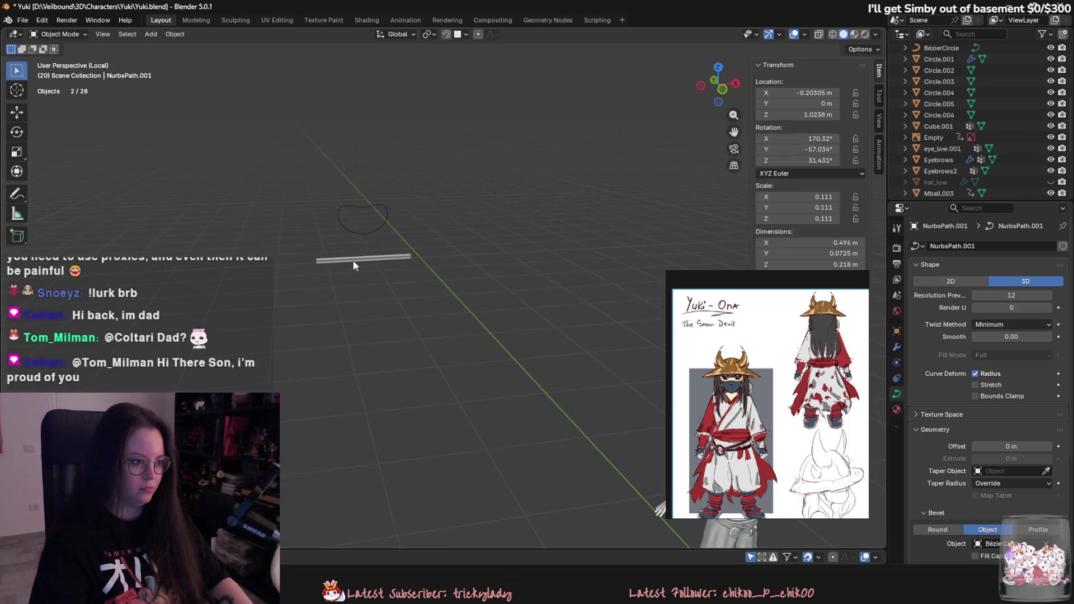
# Step: Undo the last change, then duplicate the rod and its profile curve along X beside the originals
pyautogui.hotkey('ctrl', 'z')
pyautogui.hotkey('ctrl', 'z')
pyautogui.hotkey('ctrl', 'z')
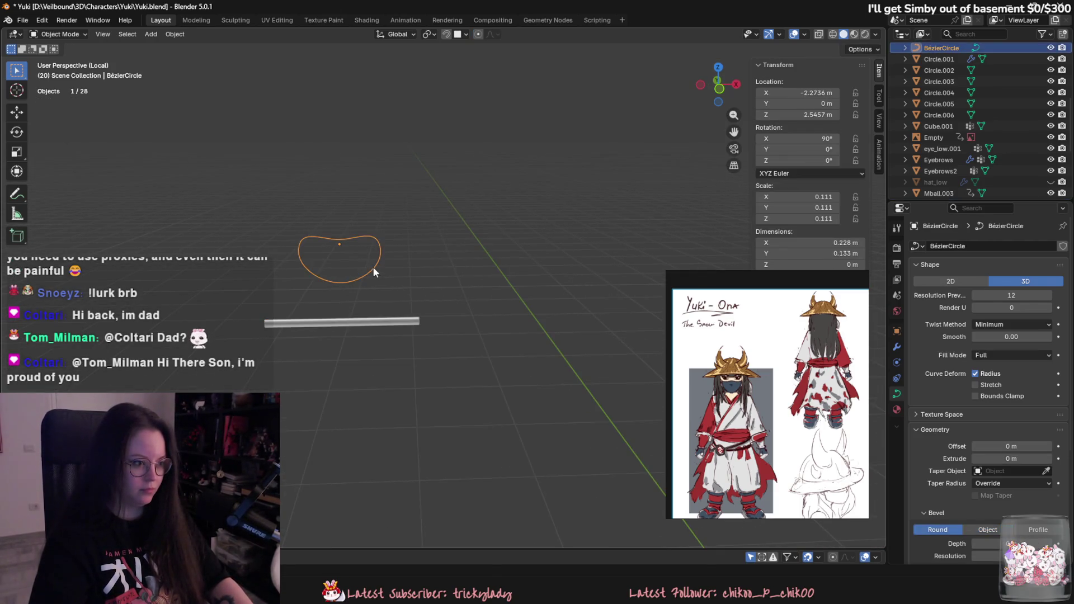
pyautogui.keyDown('shift'); pyautogui.click(376, 317); pyautogui.keyUp('shift')
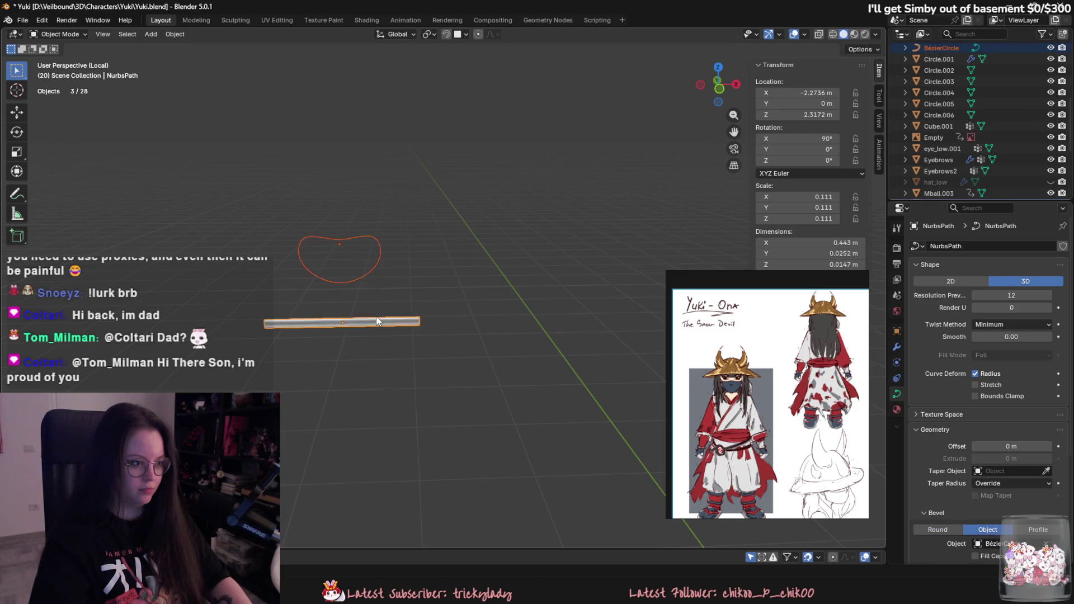
pyautogui.hotkey('shift', 'd')
pyautogui.press('x')
pyautogui.click(537, 330)
pyautogui.scroll(3, 494, 333)
# Step: Set the copied rod's Bevel Object to the copied profile BézierCircle.001
pyautogui.click(478, 326)
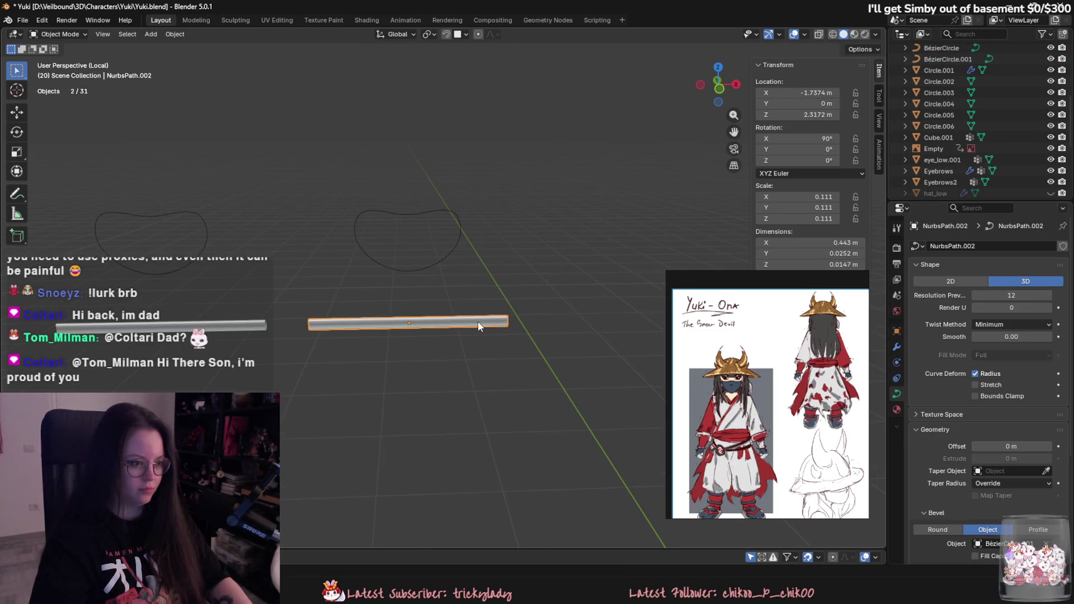
pyautogui.press('Delete')
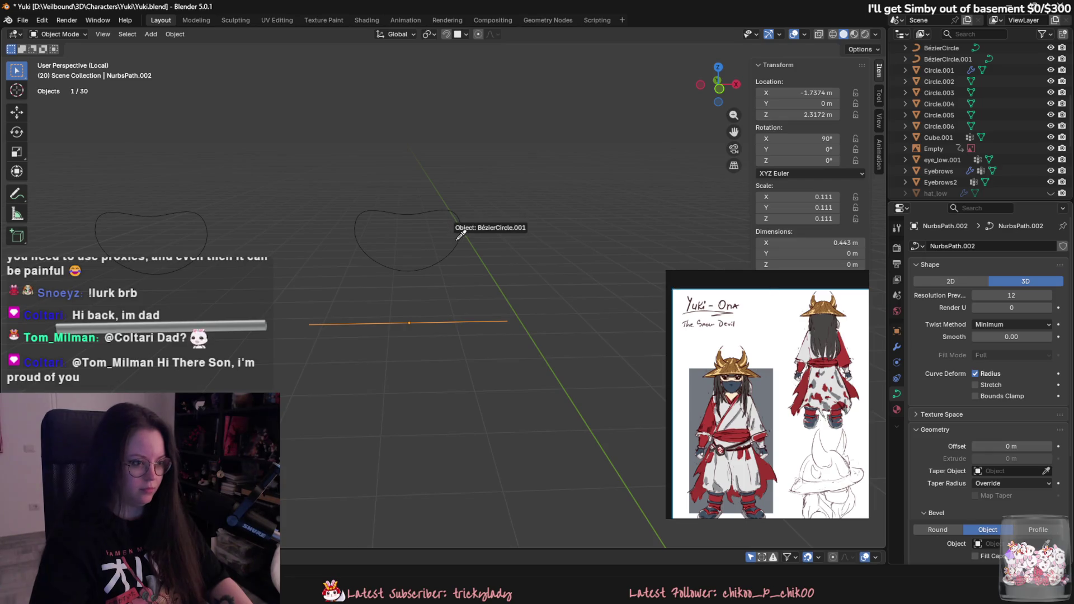
pyautogui.click(461, 235)
# Step: Edit BézierCircle.001's points, trying and undoing a deletion of its bottom control point
pyautogui.click(427, 250)
pyautogui.press('Tab')
pyautogui.scroll(2, 463, 183)
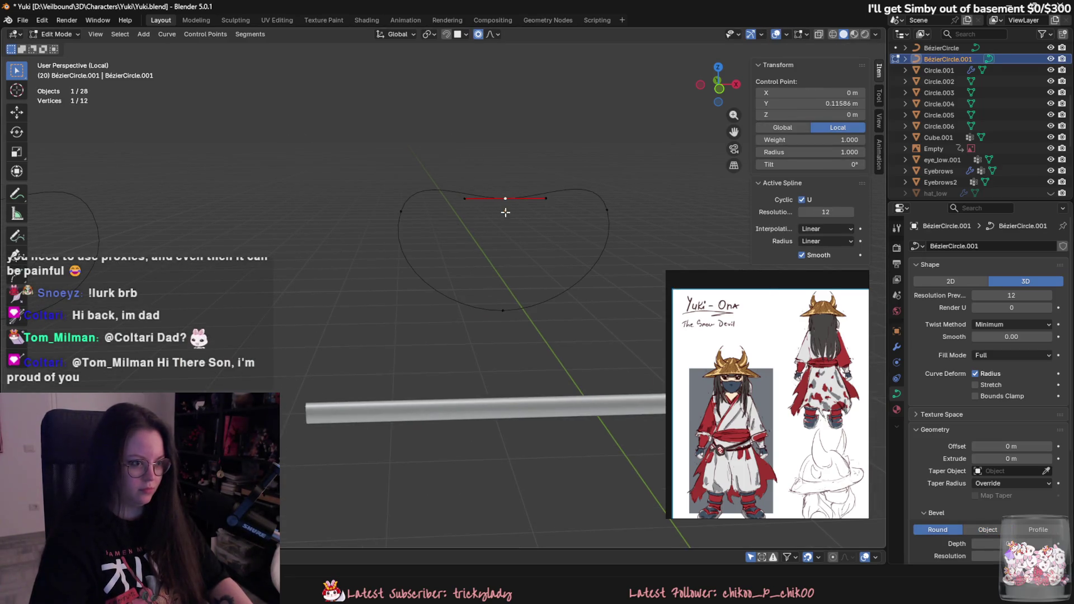
pyautogui.scroll(-4, 504, 310)
pyautogui.rightClick(553, 328)
pyautogui.click(556, 328)
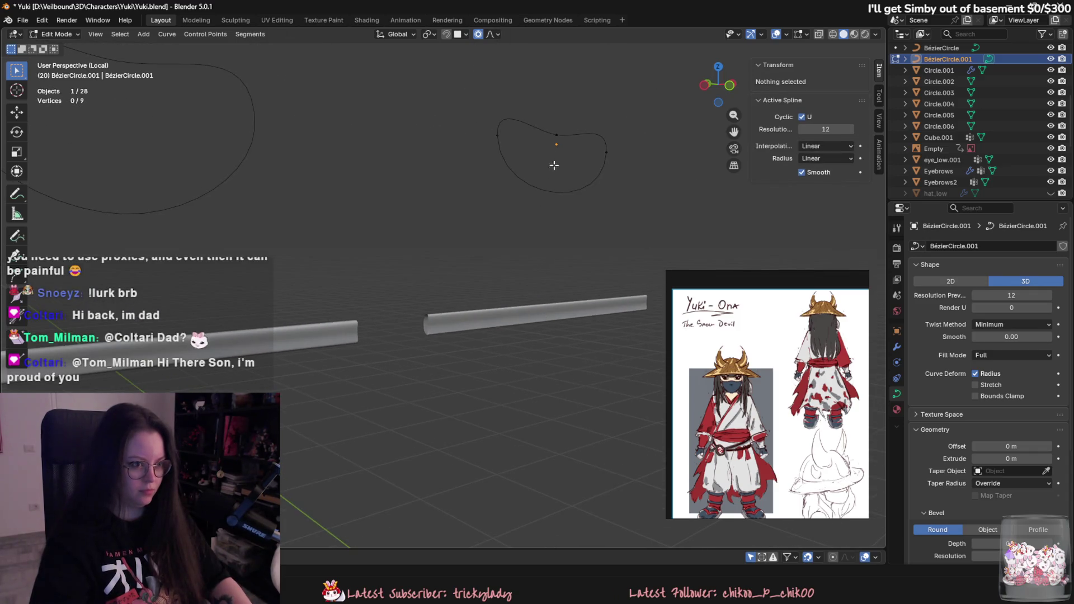
pyautogui.hotkey('ctrl', 'z')
pyautogui.rightClick(537, 321)
pyautogui.press('Escape')
pyautogui.scroll(2, 564, 281)
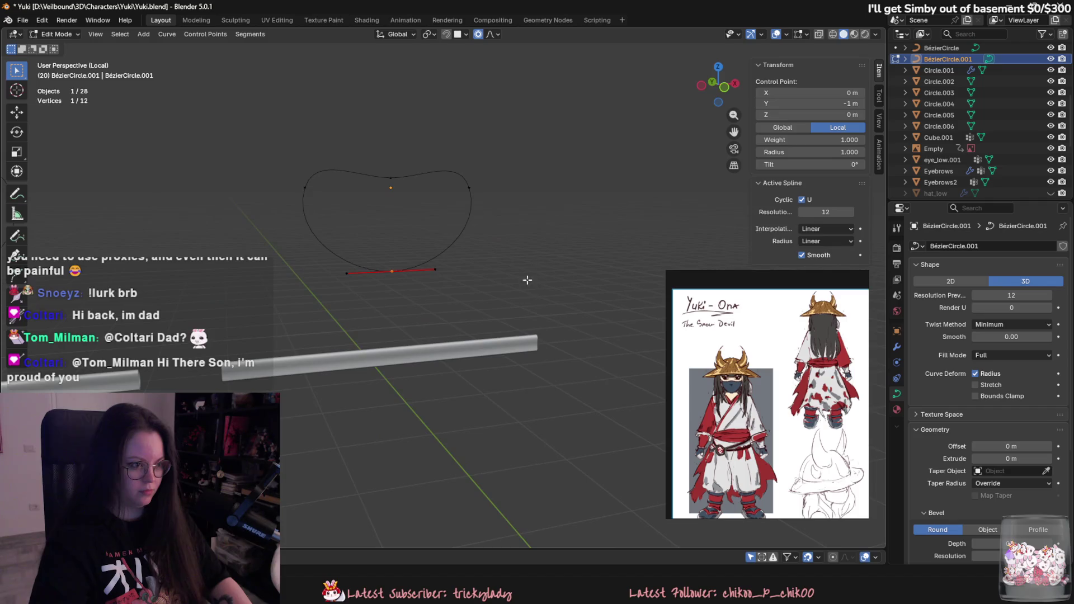
pyautogui.rightClick(471, 273)
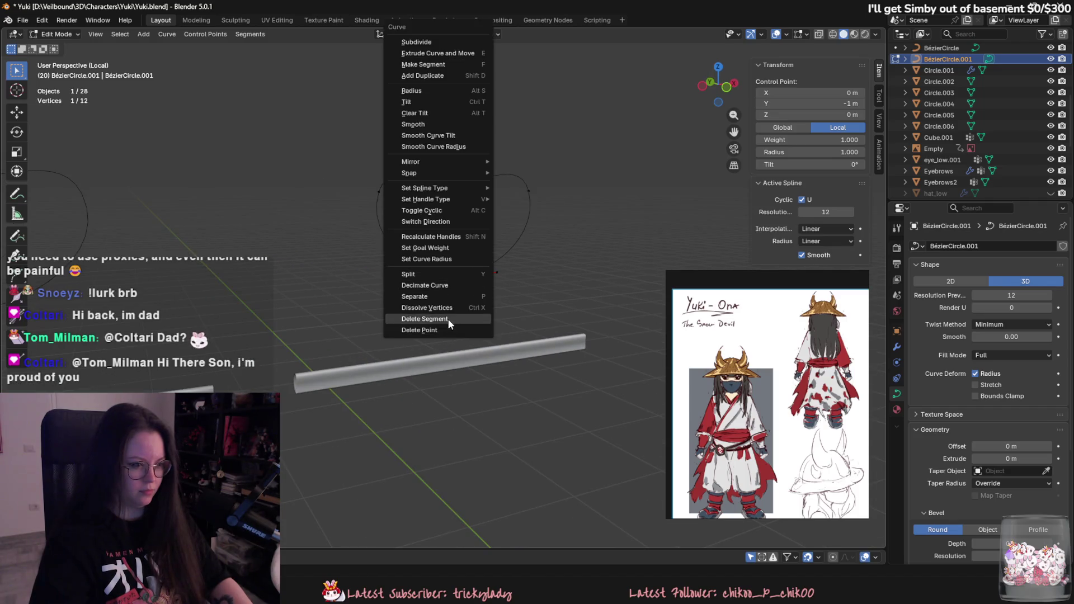
pyautogui.scroll(2, 456, 274)
pyautogui.rightClick(457, 274)
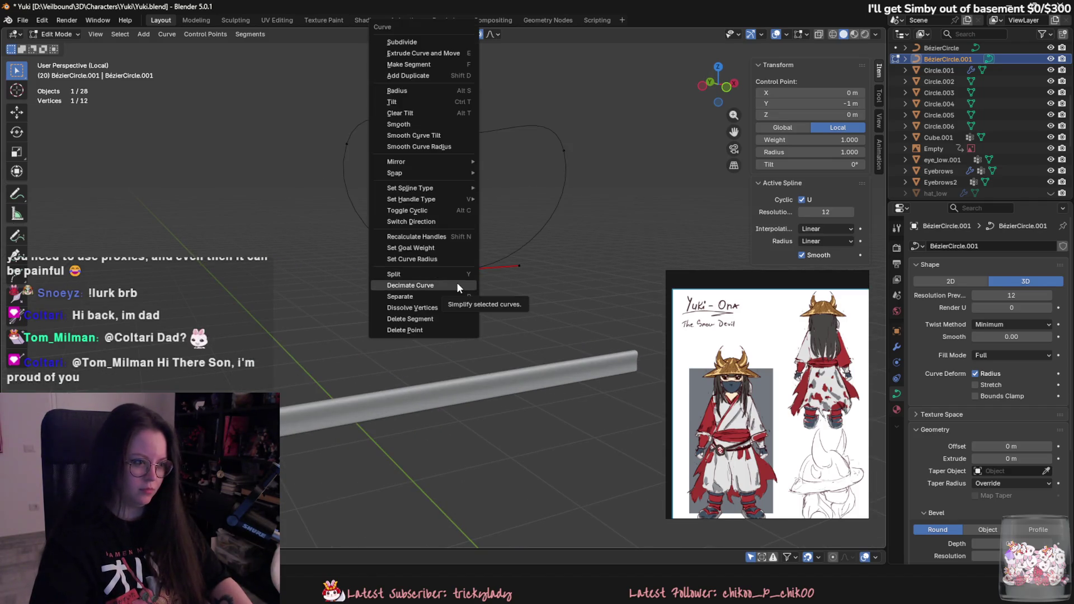
# Step: Split and delete the profile's bottom segment, then close the loop into a flatter bean shape
pyautogui.click(455, 267)
pyautogui.hotkey('ctrl', 'z')
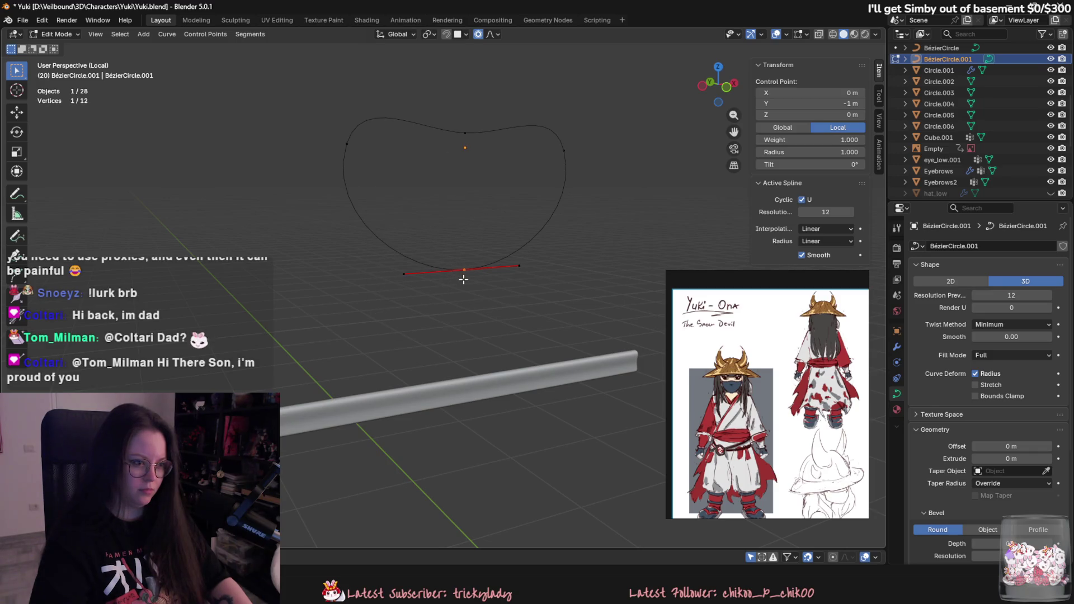
pyautogui.rightClick(463, 274)
pyautogui.click(460, 274)
pyautogui.rightClick(473, 279)
pyautogui.click(475, 324)
pyautogui.rightClick(465, 278)
pyautogui.click(461, 329)
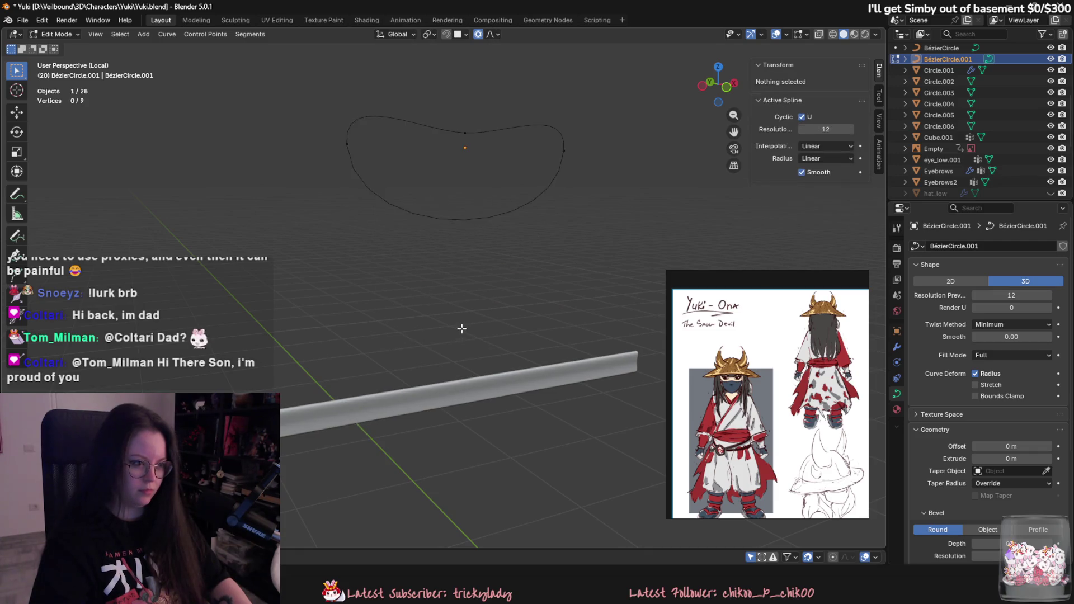
pyautogui.click(568, 155)
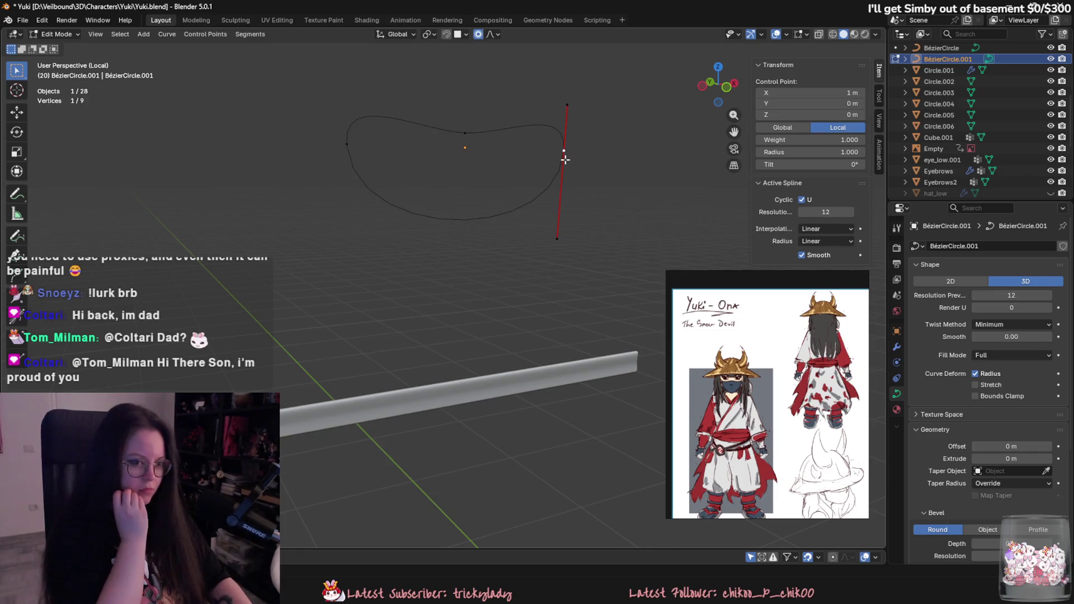
pyautogui.press('Tab')
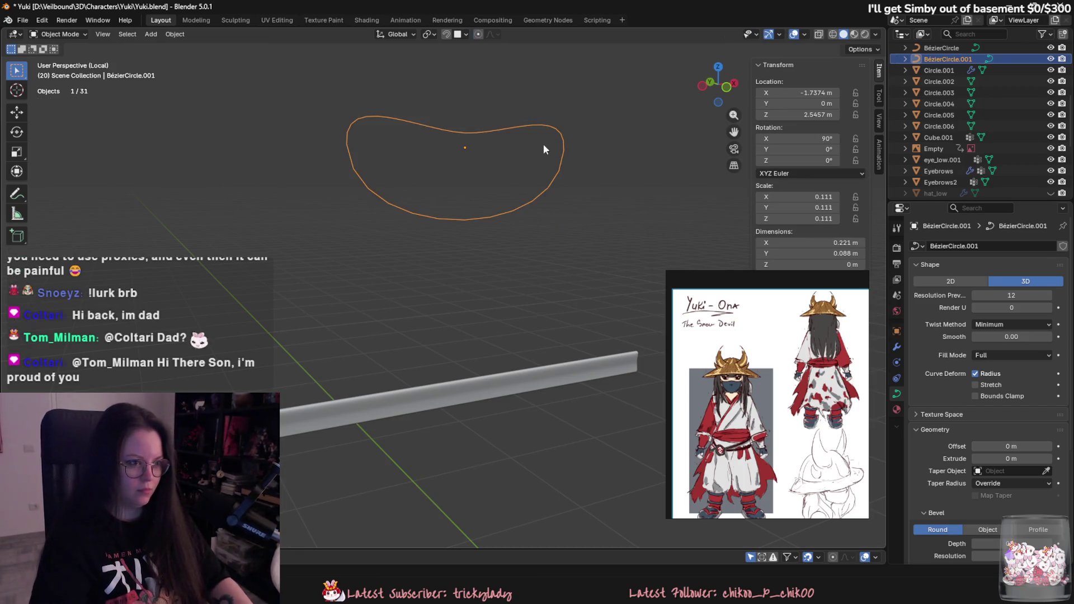
# Step: Delete the bean-shaped BézierCircle.001 and bring up the Add > Curve menu
pyautogui.press('Delete')
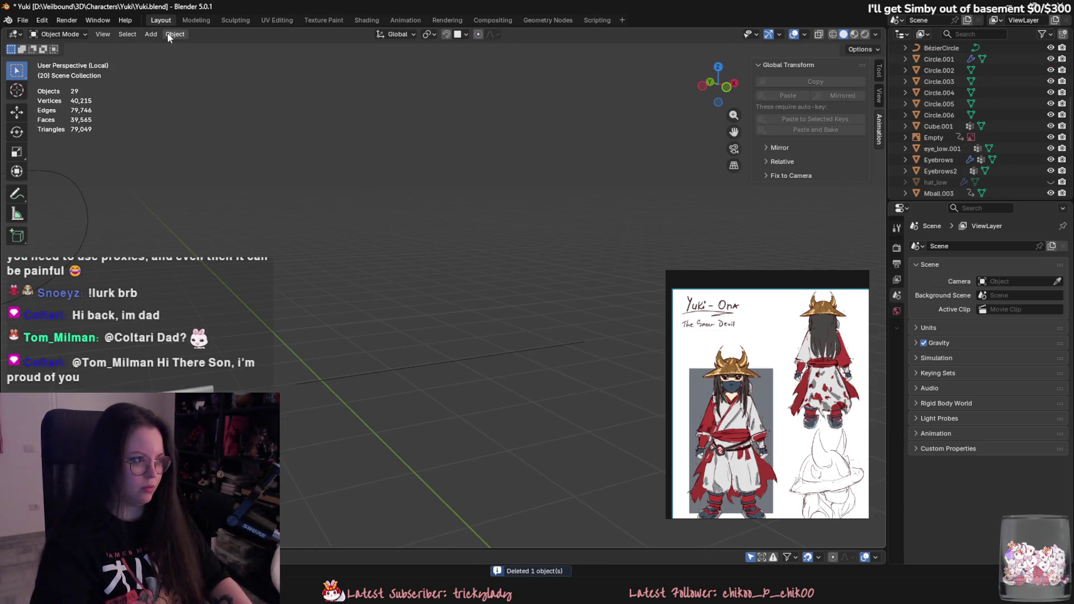
pyautogui.click(160, 36)
pyautogui.moveTo(203, 61)
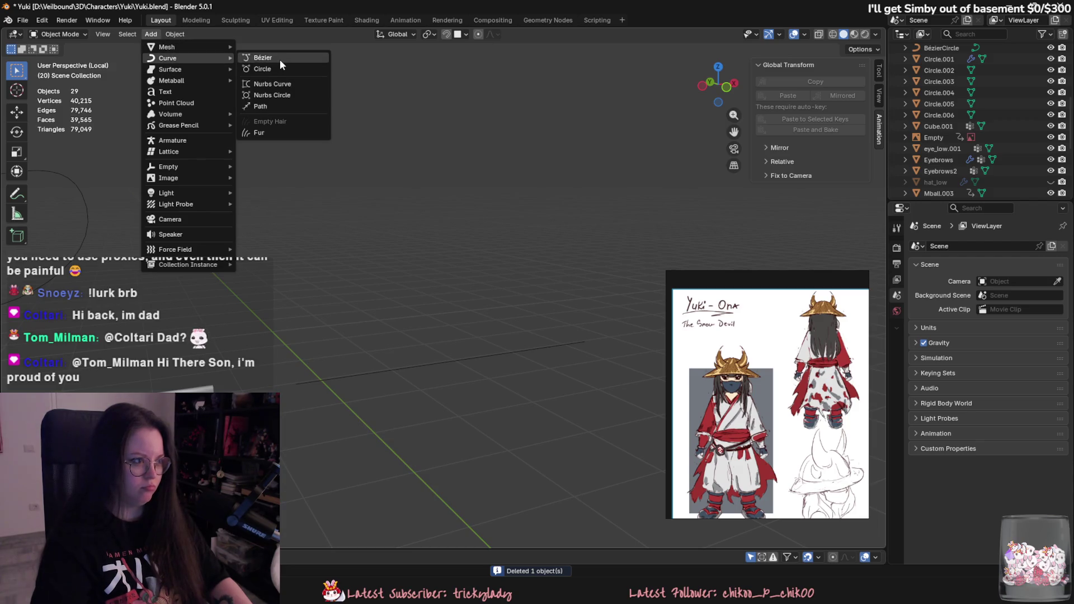
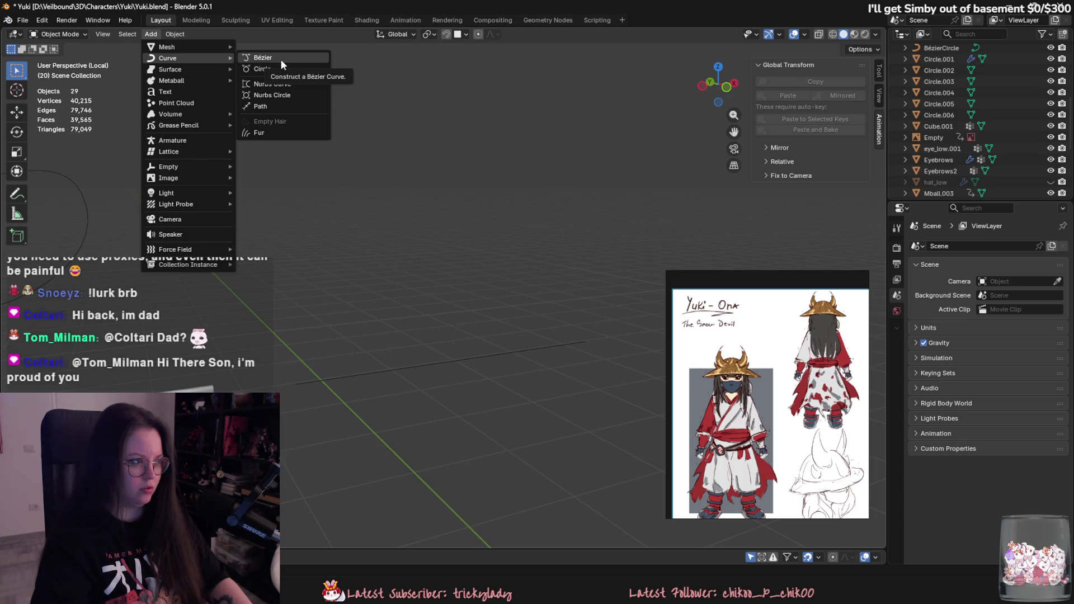
# Step: Restore the deleted BézierCircle.001 profile curve and subdivide a segment in Edit Mode
pyautogui.hotkey('ctrl', 'z')
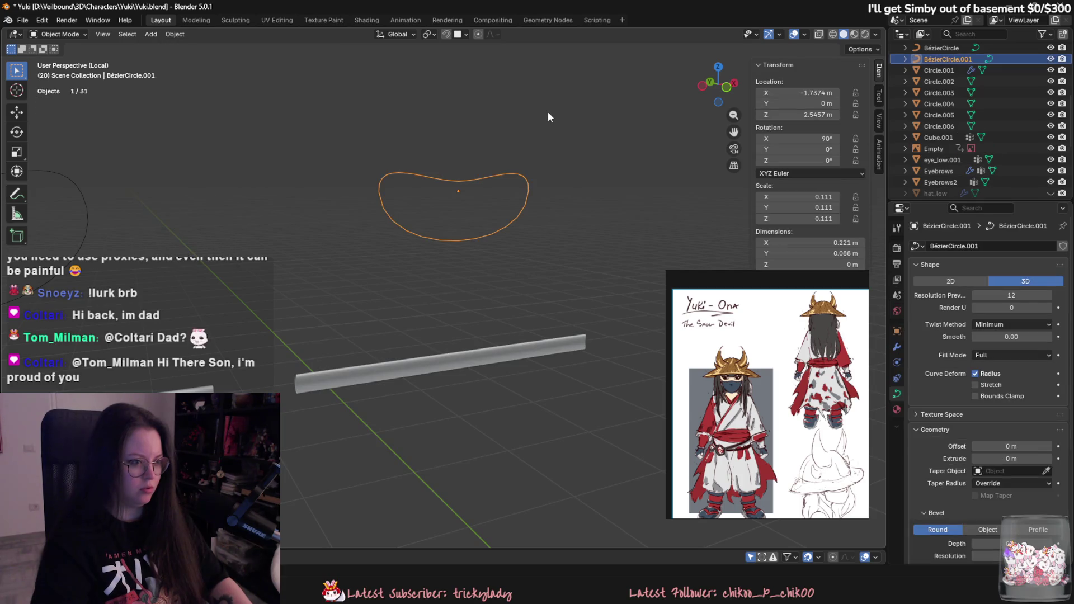
pyautogui.press('Tab')
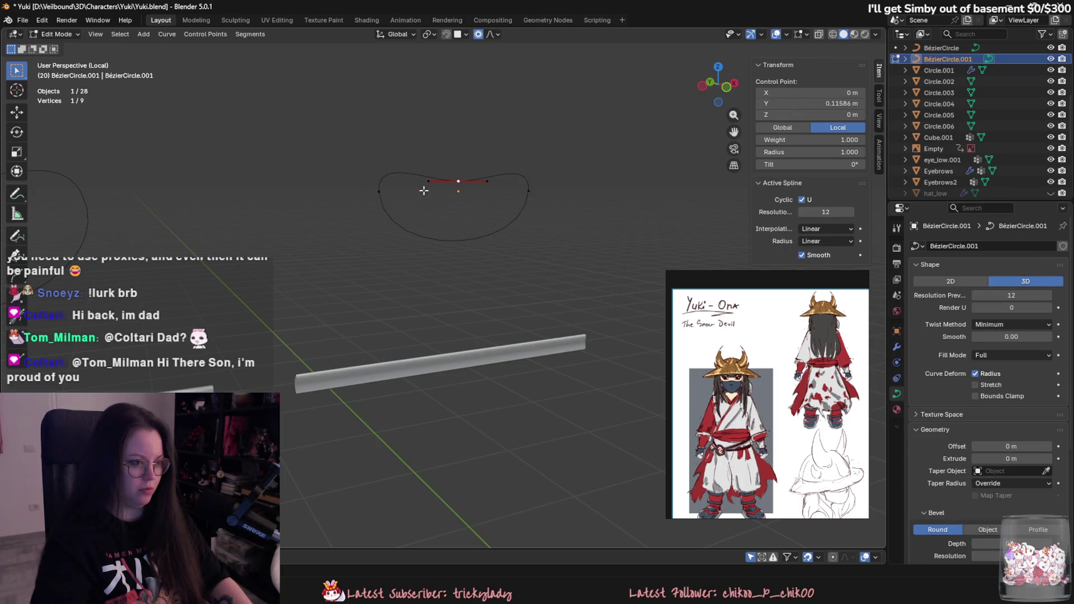
pyautogui.keyDown('shift'); pyautogui.click(378, 191); pyautogui.keyUp('shift')
pyautogui.rightClick(380, 194)
pyautogui.click(340, 41)
pyautogui.scroll(3, 469, 132)
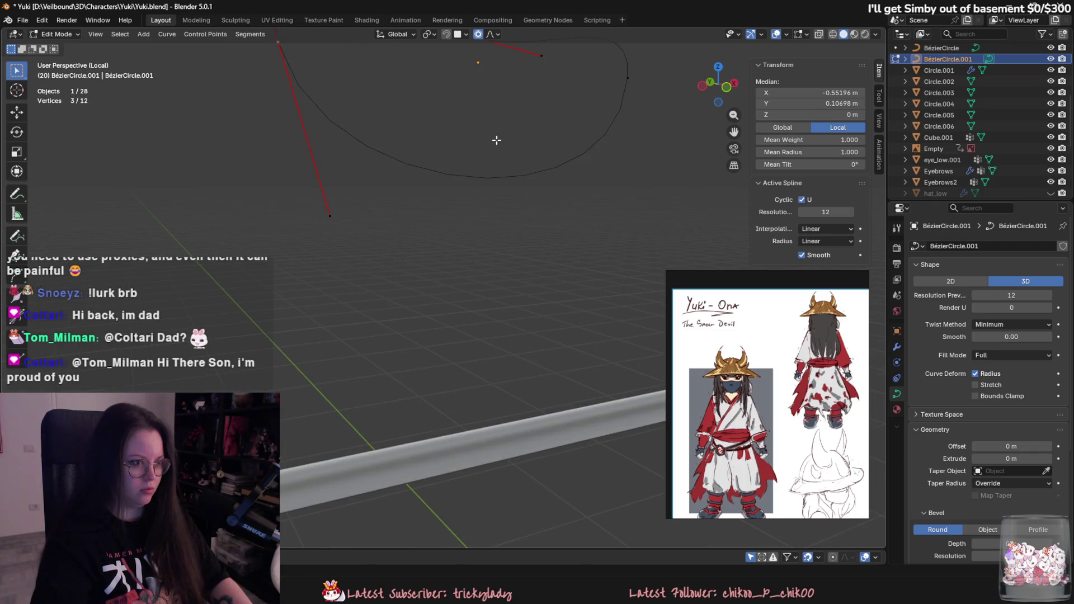
# Step: Subdivide the profile again and raise the new and top-middle points along Z
pyautogui.rightClick(566, 151)
pyautogui.click(556, 168)
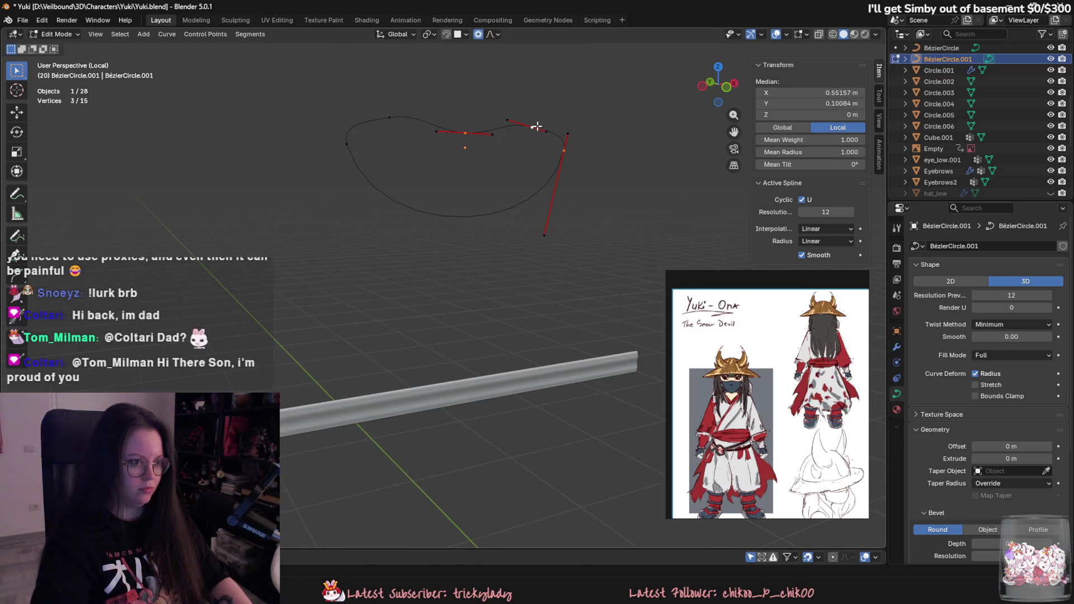
pyautogui.press('z')
pyautogui.click(521, 122)
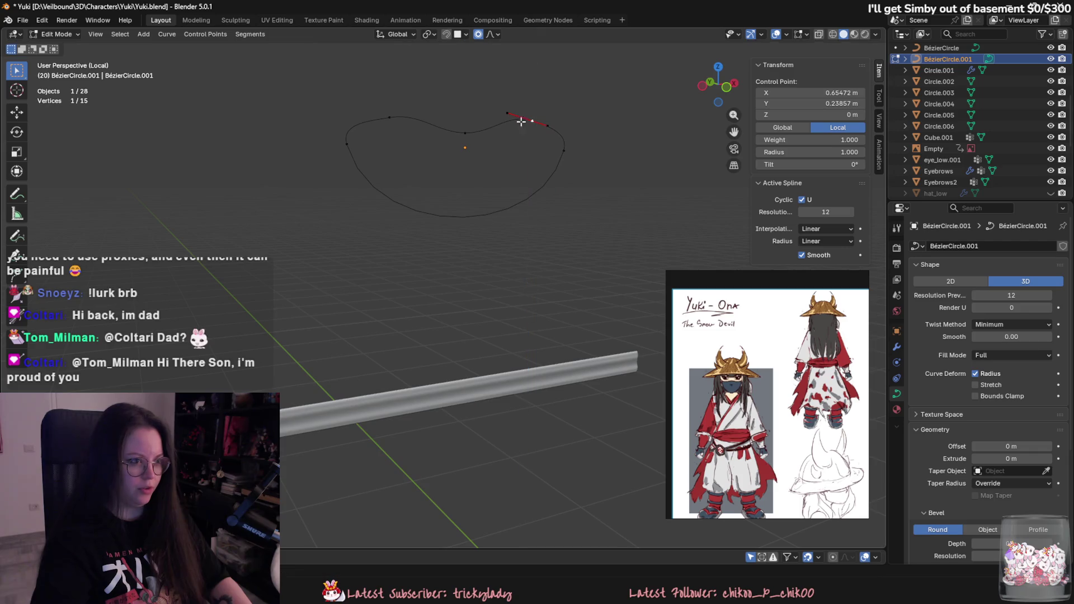
pyautogui.moveTo(478, 197); pyautogui.dragTo(479, 199, button='middle')
pyautogui.click(475, 133)
pyautogui.press('g')
pyautogui.press('z')
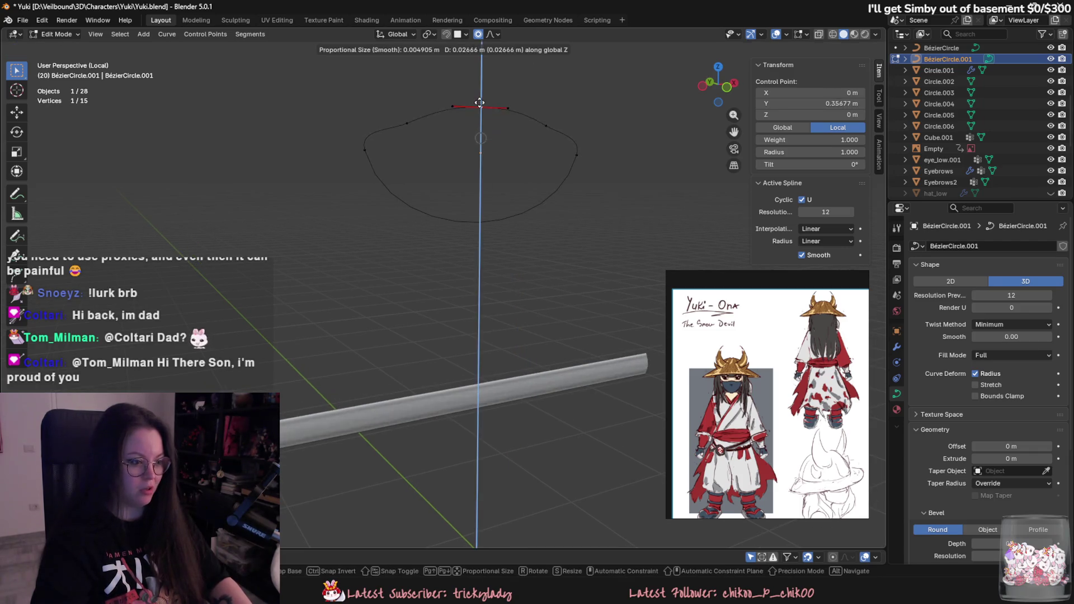
pyautogui.click(474, 88)
pyautogui.moveTo(474, 89)
pyautogui.mouseDown(button='middle')
pyautogui.moveTo(413, 115)
pyautogui.moveTo(583, 139)
pyautogui.moveTo(603, 130)
pyautogui.moveTo(427, 182)
pyautogui.moveTo(518, 180)
pyautogui.moveTo(462, 234)
pyautogui.moveTo(504, 315)
pyautogui.mouseUp(button='middle')
# Step: Widen all points of the NurbsPath.002 tube to radius 2.449
pyautogui.hotkey('alt', 'q')
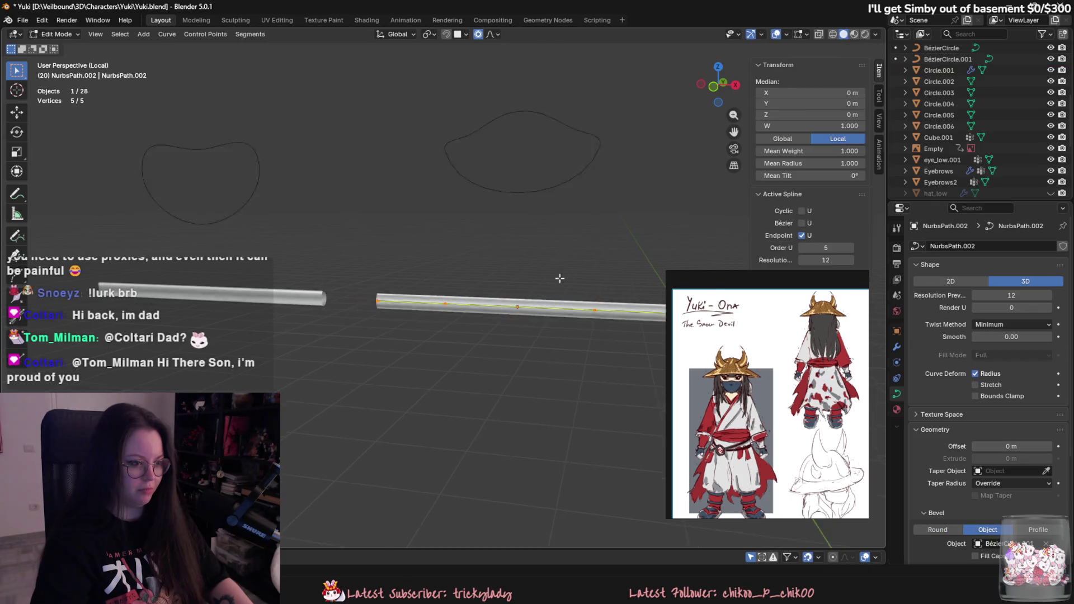
pyautogui.press('a')
pyautogui.hotkey('alt', 's')
pyautogui.click(525, 186)
pyautogui.moveTo(525, 187)
pyautogui.mouseDown(button='middle')
pyautogui.moveTo(532, 245)
pyautogui.moveTo(479, 287)
pyautogui.mouseUp(button='middle')
# Step: Subdivide another profile segment and begin moving the new point vertically
pyautogui.click(387, 302)
pyautogui.moveTo(386, 302)
pyautogui.mouseDown(button='middle')
pyautogui.moveTo(433, 283)
pyautogui.moveTo(438, 357)
pyautogui.mouseUp(button='middle')
pyautogui.click(472, 352)
pyautogui.moveTo(499, 302)
pyautogui.mouseDown(button='middle')
pyautogui.moveTo(531, 307)
pyautogui.moveTo(505, 277)
pyautogui.moveTo(478, 271)
pyautogui.mouseUp(button='middle')
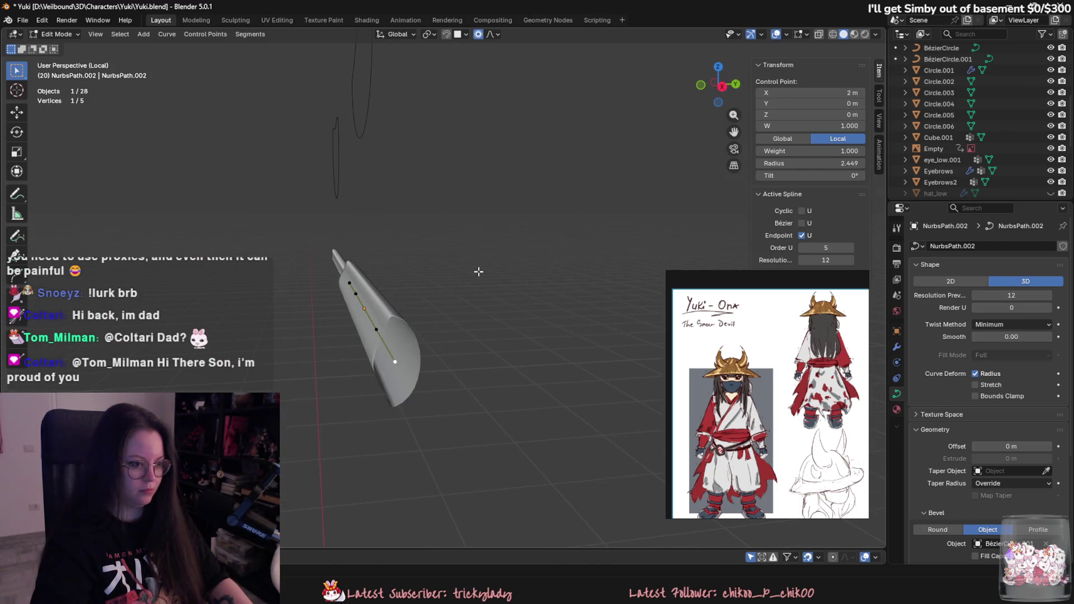
pyautogui.click(368, 117)
pyautogui.moveTo(379, 129)
pyautogui.mouseDown(button='middle')
pyautogui.moveTo(449, 151)
pyautogui.moveTo(460, 180)
pyautogui.mouseUp(button='middle')
pyautogui.rightClick(411, 140)
pyautogui.click(411, 140)
pyautogui.press('g')
pyautogui.press('z')
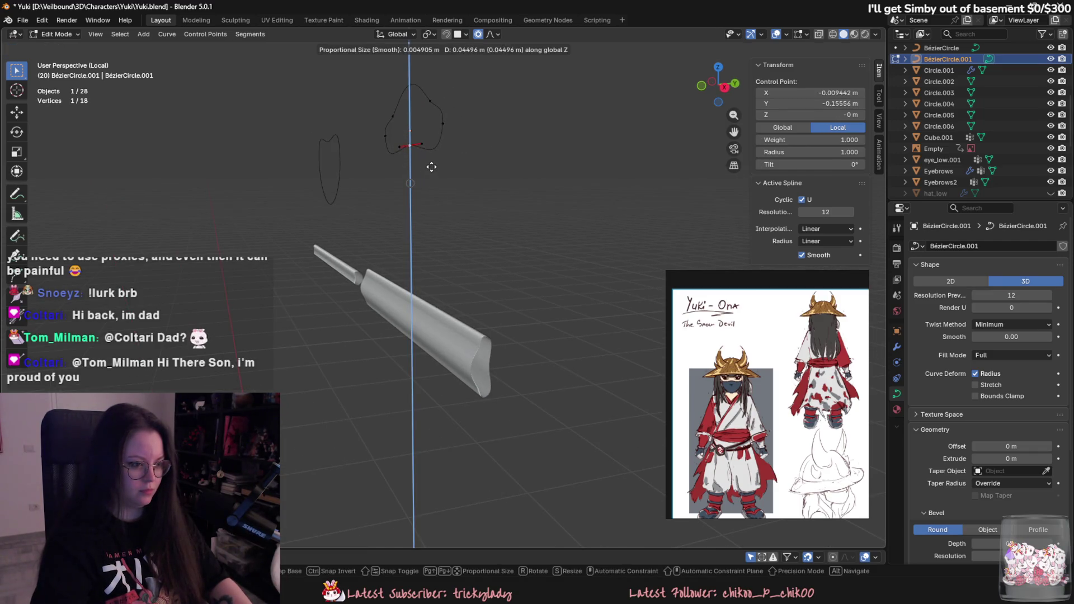
# Step: Reposition the new profile point along the Y axis
pyautogui.press('z')
pyautogui.press('x')
pyautogui.rightClick(444, 164)
pyautogui.press('g')
pyautogui.press('y')
pyautogui.click(419, 167)
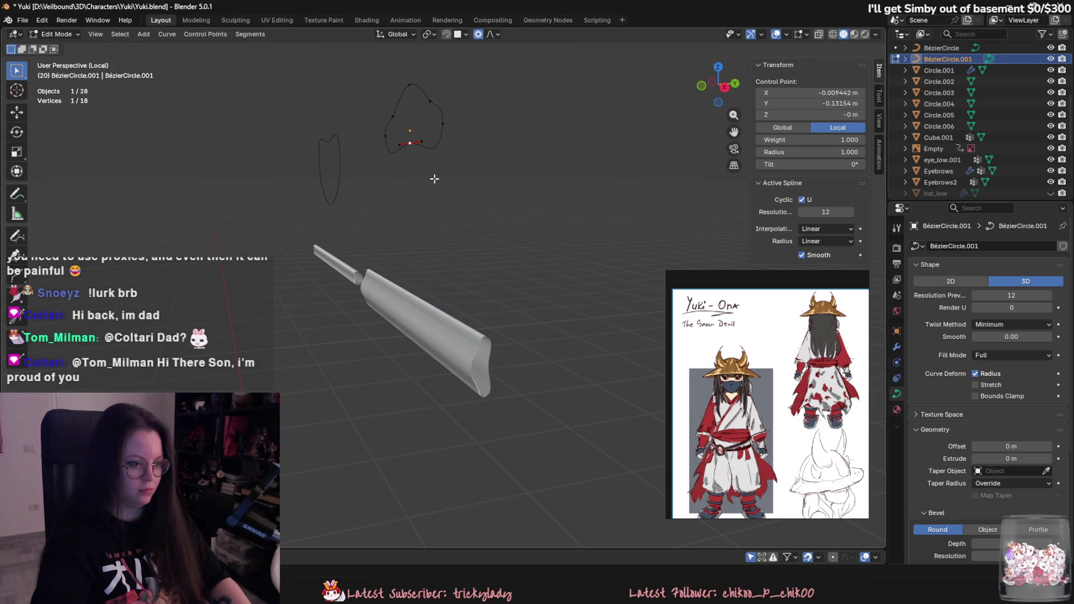
pyautogui.scroll(2, 479, 316)
pyautogui.scroll(1, 496, 267)
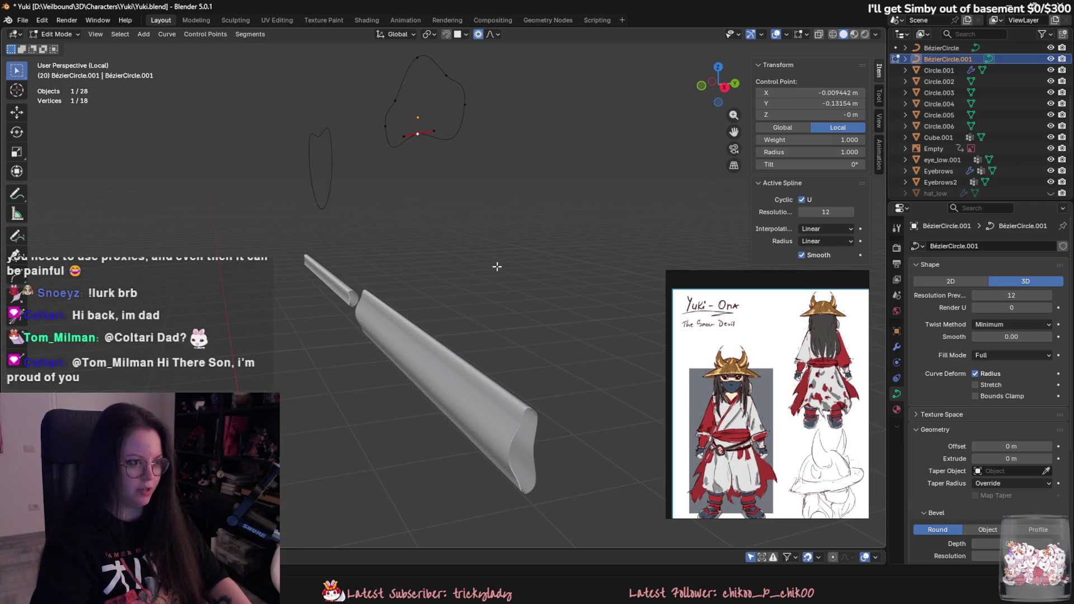
# Step: Raise a profile point slightly, subdivide, and move the added point along Z
pyautogui.press('g')
pyautogui.press('z')
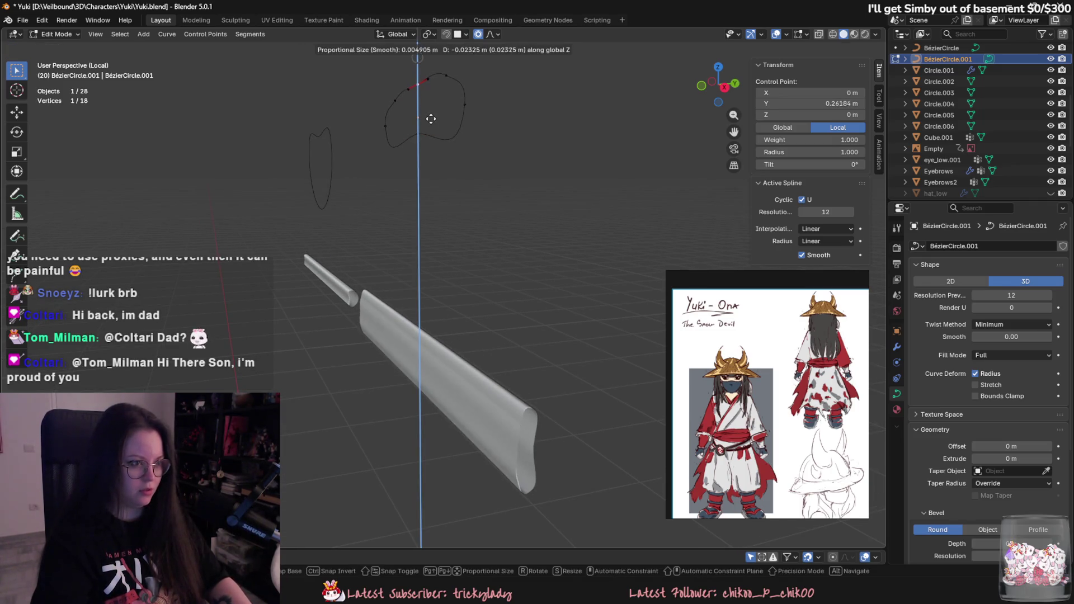
pyautogui.click(450, 82)
pyautogui.rightClick(416, 87)
pyautogui.click(417, 81)
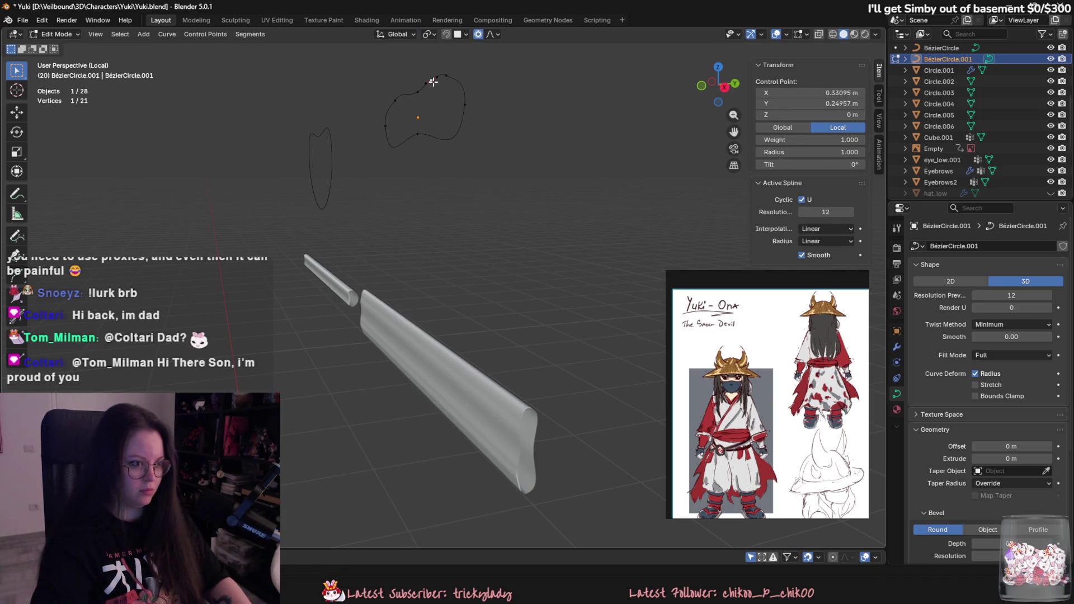
pyautogui.press('g')
pyautogui.press('z')
pyautogui.click(435, 106)
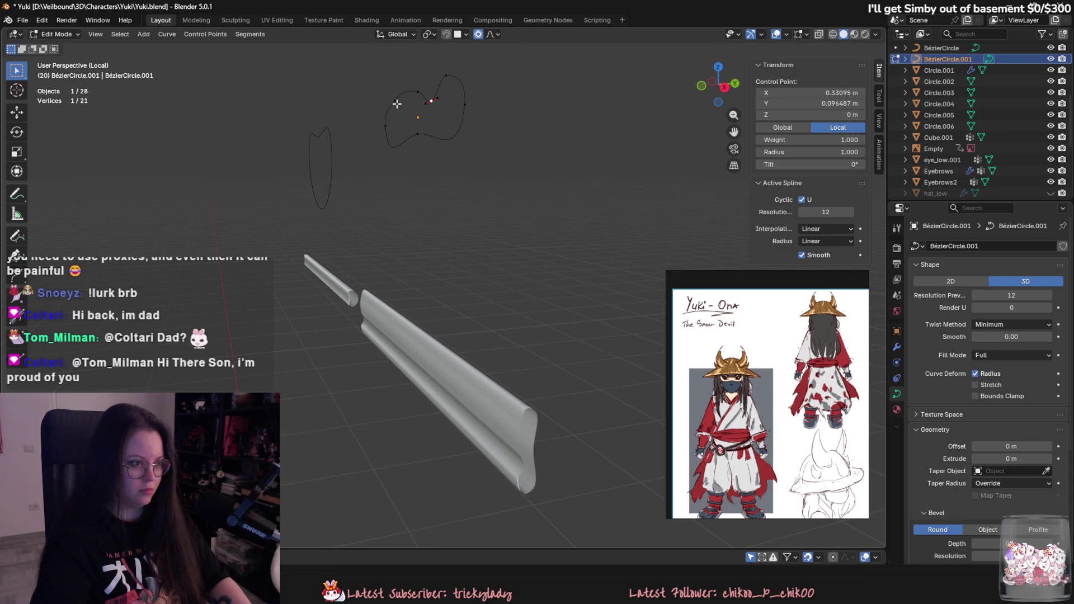
# Step: Subdivide the profile twice more, lowering one point and shifting another along X
pyautogui.rightClick(421, 97)
pyautogui.click(421, 95)
pyautogui.press('g')
pyautogui.press('z')
pyautogui.click(411, 117)
pyautogui.rightClick(392, 110)
pyautogui.click(392, 110)
pyautogui.click(391, 109)
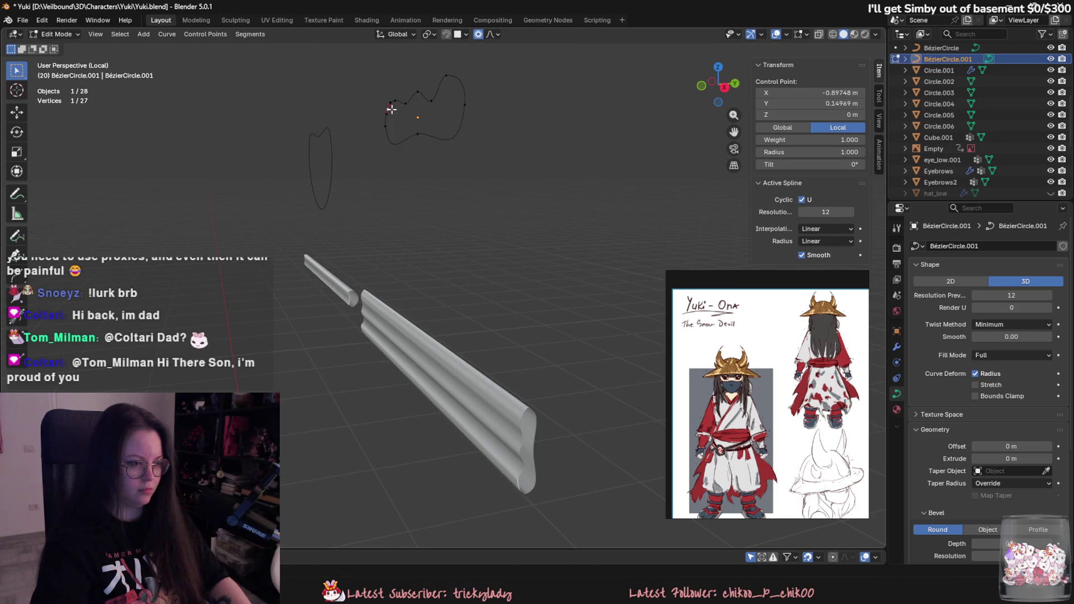
pyautogui.press('g')
pyautogui.press('z')
pyautogui.press('x')
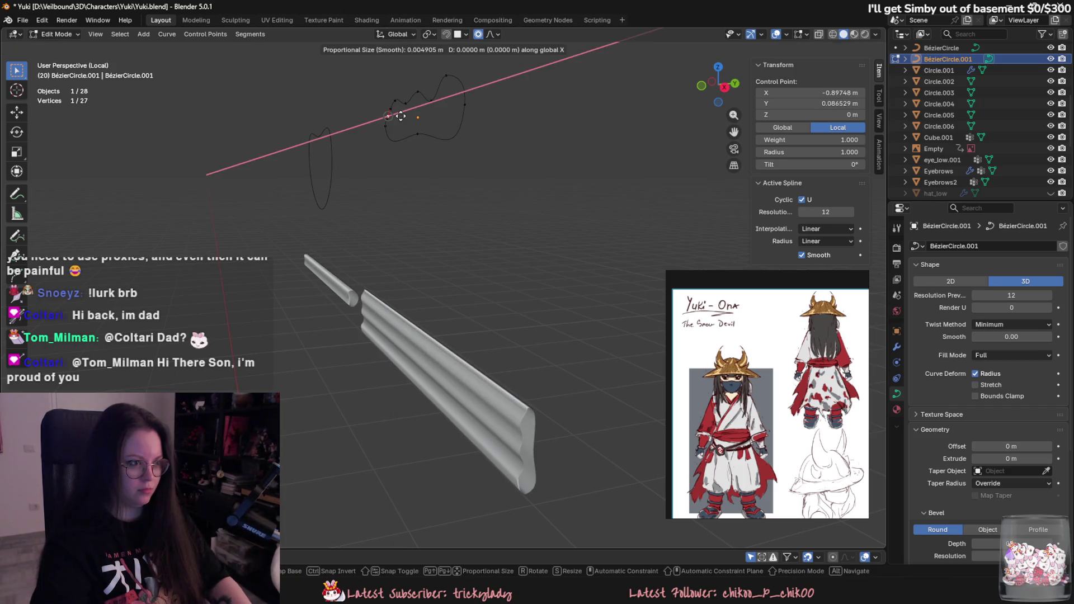
pyautogui.click(406, 114)
# Step: Subdivide to add three more profile points and move the new point along Y
pyautogui.rightClick(453, 89)
pyautogui.click(461, 105)
pyautogui.press('g')
pyautogui.press('z')
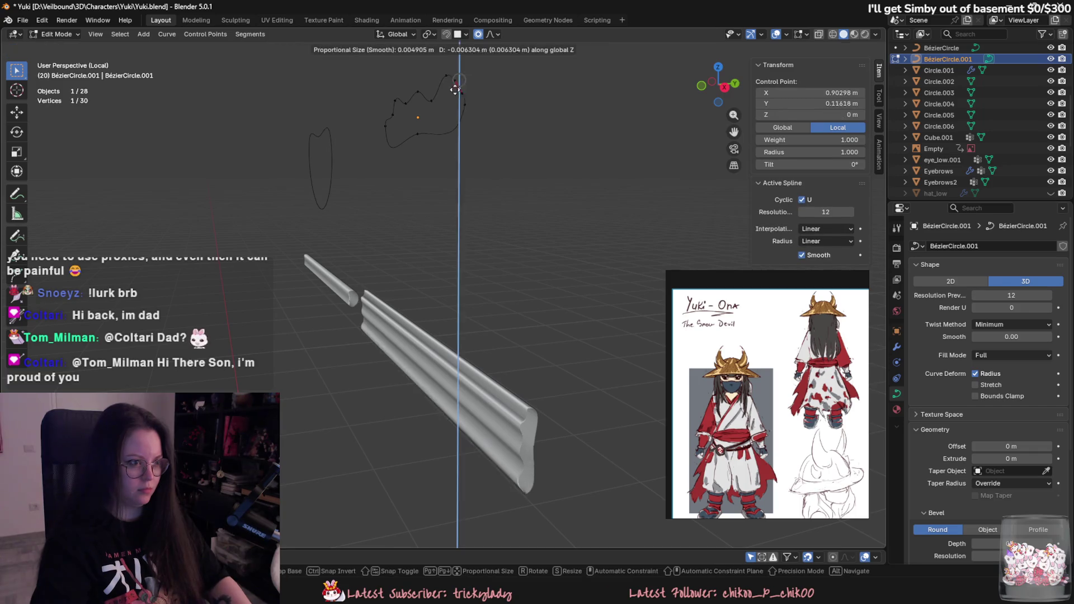
pyautogui.press('y')
pyautogui.moveTo(442, 104)
pyautogui.mouseDown(button='middle')
pyautogui.moveTo(474, 120)
pyautogui.moveTo(425, 128)
pyautogui.mouseUp(button='middle')
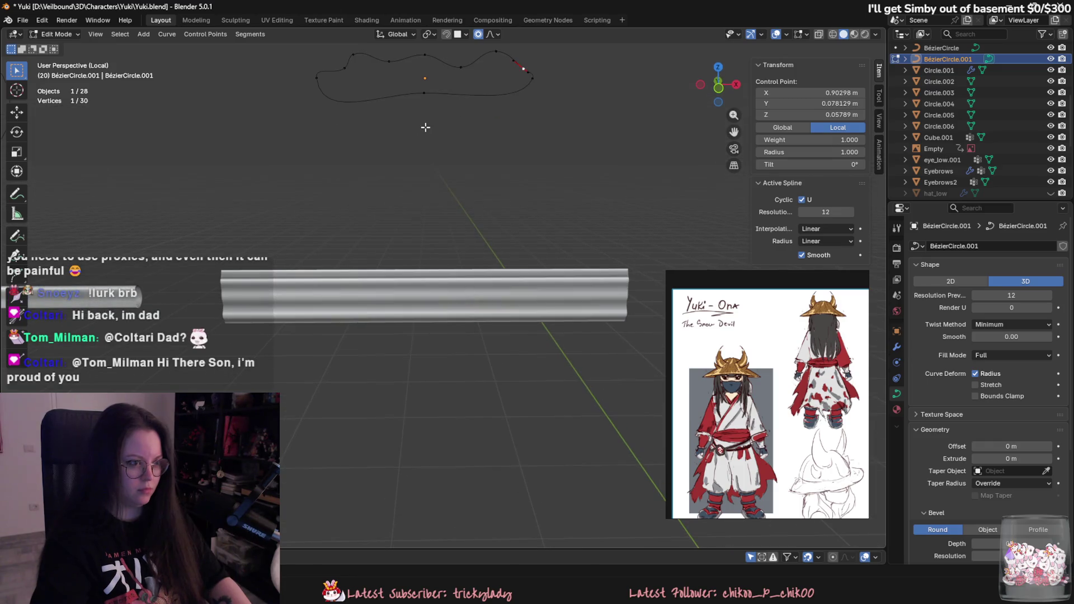
pyautogui.click(423, 123)
# Step: Finish the wavy profile and select the grooved NurbsPath.002 tube in Object Mode
pyautogui.press('g')
pyautogui.click(510, 136)
pyautogui.moveTo(519, 193)
pyautogui.mouseDown(button='middle')
pyautogui.moveTo(481, 196)
pyautogui.moveTo(548, 196)
pyautogui.moveTo(546, 307)
pyautogui.moveTo(389, 261)
pyautogui.mouseUp(button='middle')
pyautogui.press('Tab')
pyautogui.click(543, 307)
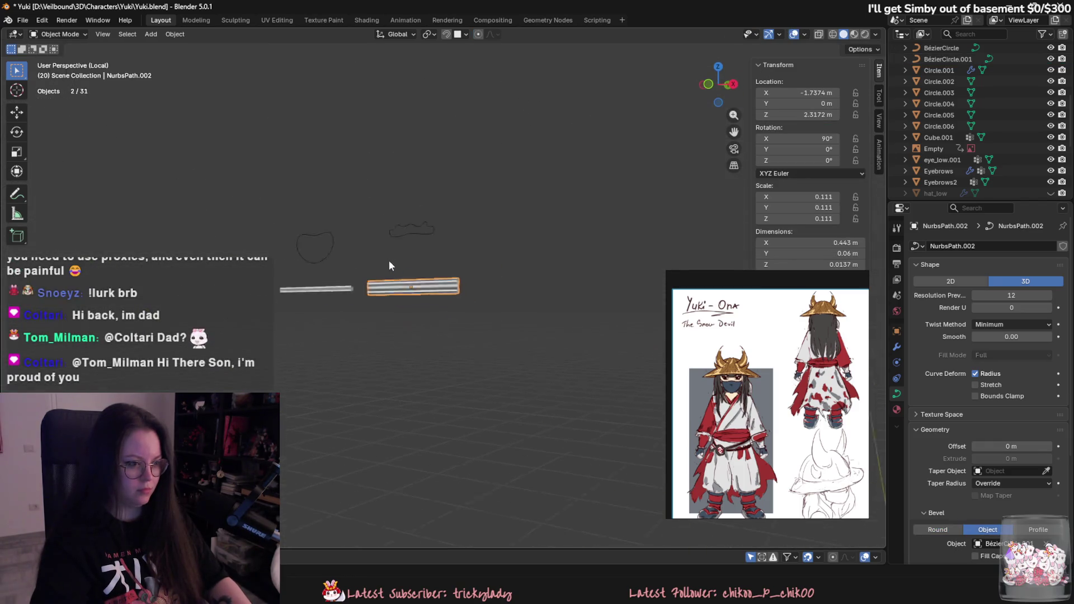
pyautogui.moveTo(463, 266)
pyautogui.mouseDown(button='middle')
pyautogui.moveTo(434, 259)
pyautogui.moveTo(422, 235)
pyautogui.moveTo(451, 244)
pyautogui.moveTo(356, 201)
pyautogui.mouseUp(button='middle')
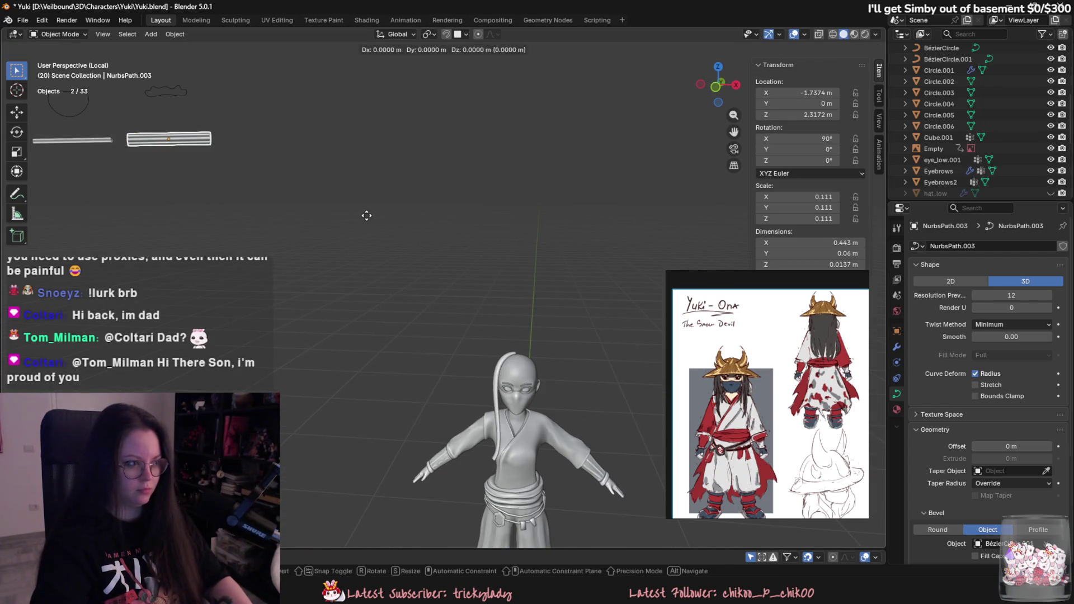
# Step: Duplicate the tube, rotate the copy 90° on Y, and place it on the head
pyautogui.press('r')
pyautogui.click(558, 125)
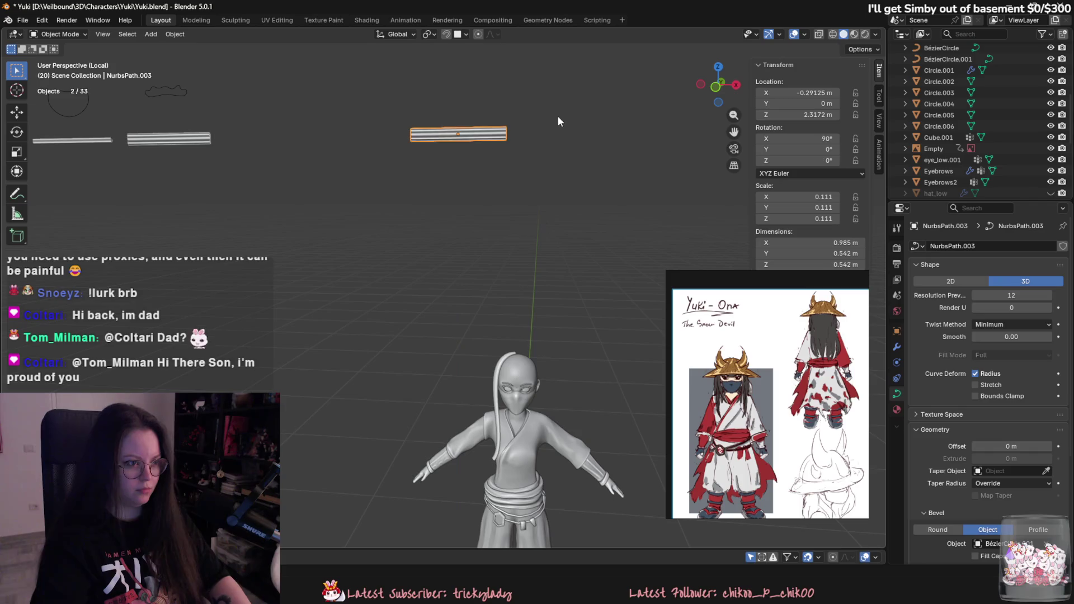
pyautogui.write('y')
pyautogui.write('90')
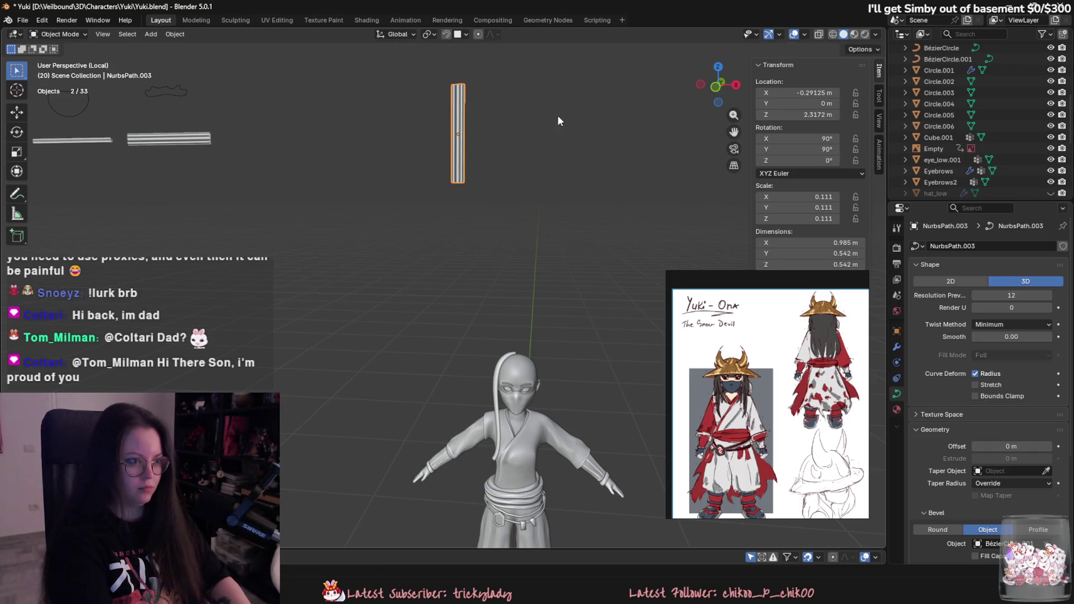
pyautogui.press('Return')
pyautogui.keyDown('alt'); pyautogui.scroll(3, 502, 300); pyautogui.keyUp('alt')
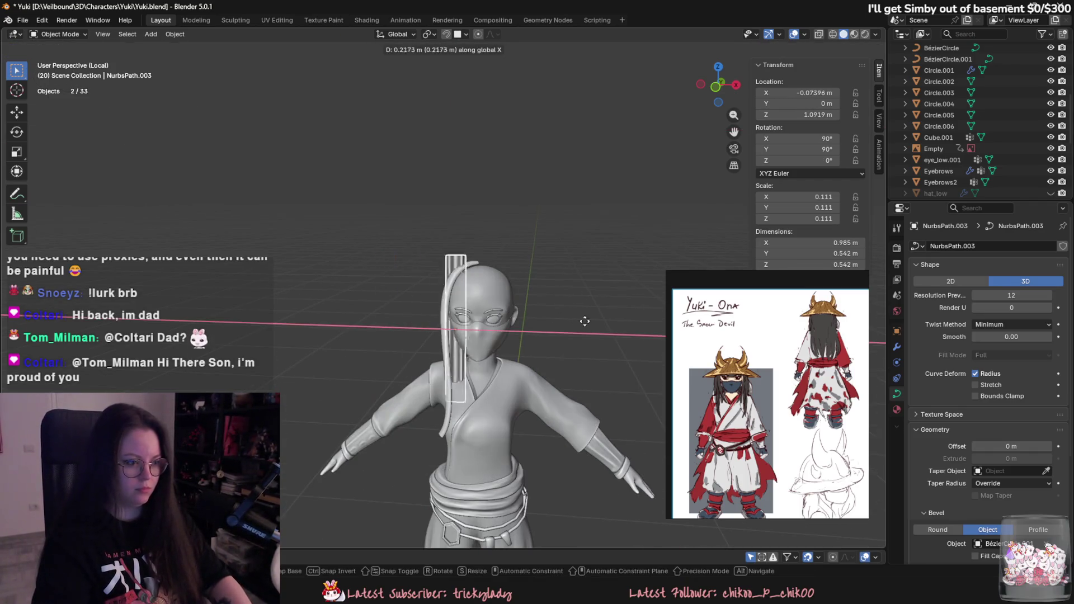
pyautogui.click(582, 320)
# Step: Push the NurbsPath.003 strand forward along Y in front of the face
pyautogui.press('g')
pyautogui.press('y')
pyautogui.click(498, 318)
pyautogui.moveTo(474, 323)
pyautogui.mouseDown(button='middle')
pyautogui.moveTo(495, 291)
pyautogui.moveTo(679, 252)
pyautogui.mouseUp(button='middle')
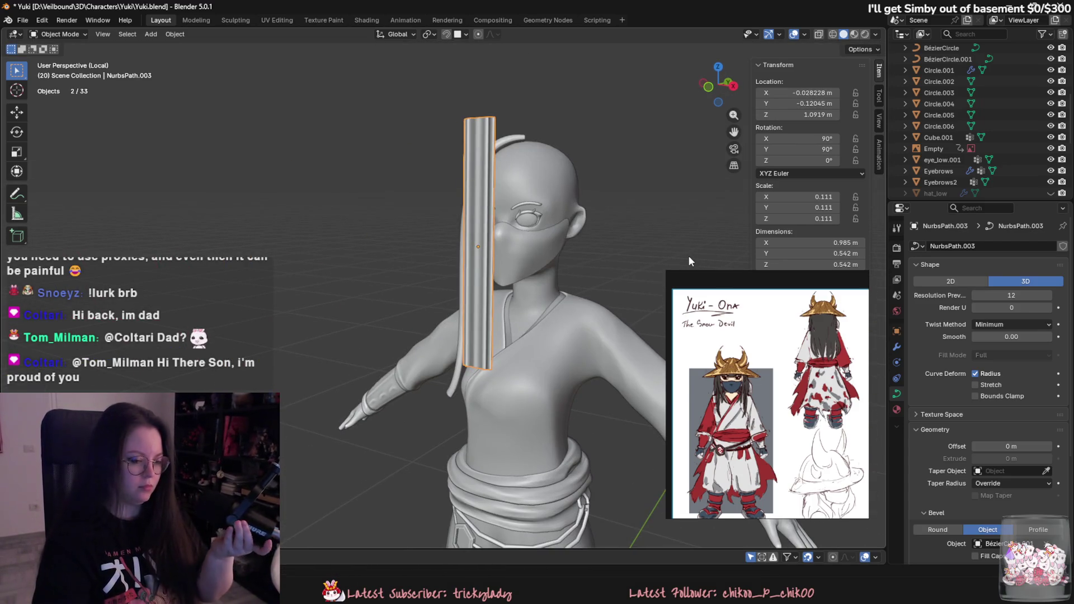
pyautogui.press('Tab')
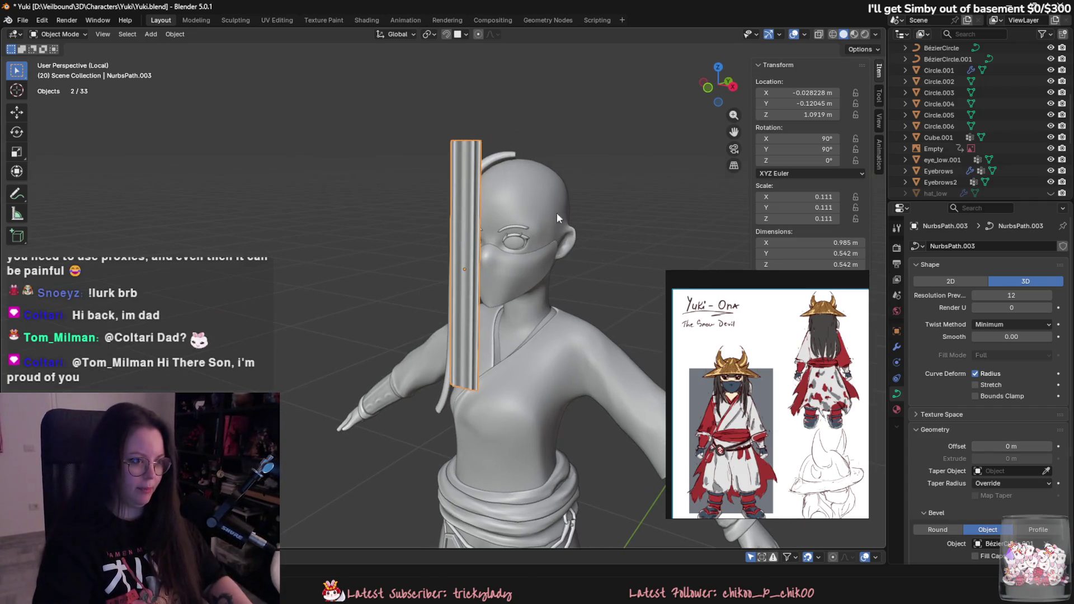
# Step: Delete a path point of NurbsPath.003 and reposition the remaining points
pyautogui.rightClick(467, 154)
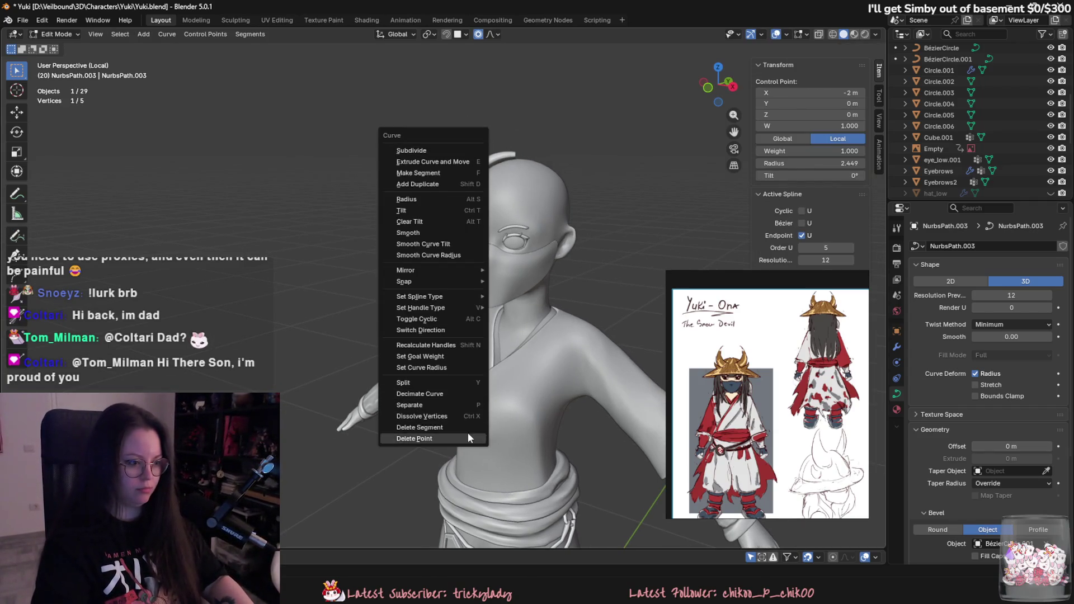
pyautogui.click(467, 437)
pyautogui.press('g')
pyautogui.click(464, 140)
pyautogui.moveTo(464, 140)
pyautogui.mouseDown(button='middle')
pyautogui.moveTo(421, 160)
pyautogui.moveTo(576, 187)
pyautogui.mouseUp(button='middle')
pyautogui.press('g')
pyautogui.press('y')
pyautogui.press('x')
# Step: Raise a point over the head, twist the strand to 58.3°, and narrow it
pyautogui.press('g')
pyautogui.moveTo(639, 262)
pyautogui.keyDown('alt'); pyautogui.mouseDown(button='middle')
pyautogui.moveTo(543, 267)
pyautogui.moveTo(596, 259)
pyautogui.mouseUp(button='middle'); pyautogui.keyUp('alt')
pyautogui.click(543, 267)
pyautogui.click(520, 179)
pyautogui.moveTo(520, 179); pyautogui.dragTo(475, 180, button='middle')
pyautogui.press('g')
pyautogui.click(473, 180)
pyautogui.hotkey('alt', 's')
# Step: Delete the strand's lowest point and reposition the hair tip onto the forehead
pyautogui.rightClick(380, 412)
pyautogui.click(385, 422)
pyautogui.moveTo(385, 422)
pyautogui.mouseDown(button='middle')
pyautogui.moveTo(544, 303)
pyautogui.moveTo(506, 297)
pyautogui.moveTo(511, 307)
pyautogui.moveTo(477, 335)
pyautogui.mouseUp(button='middle')
pyautogui.press('g')
pyautogui.click(500, 272)
pyautogui.press('g')
pyautogui.click(506, 282)
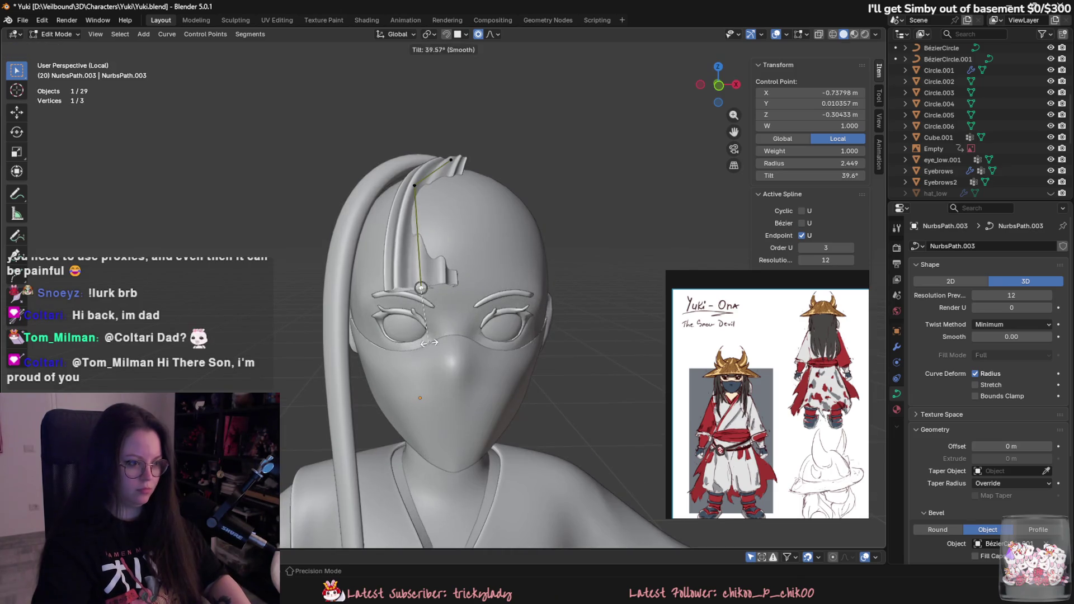
# Step: Twist the strand tip to 35.9° and adjust a hair point's position
pyautogui.moveTo(417, 194); pyautogui.dragTo(502, 291, button='middle')
pyautogui.hotkey('alt', 's')
pyautogui.click(447, 350)
pyautogui.moveTo(448, 350)
pyautogui.mouseDown(button='middle')
pyautogui.moveTo(553, 318)
pyautogui.moveTo(527, 320)
pyautogui.mouseUp(button='middle')
pyautogui.press('g')
pyautogui.click(587, 312)
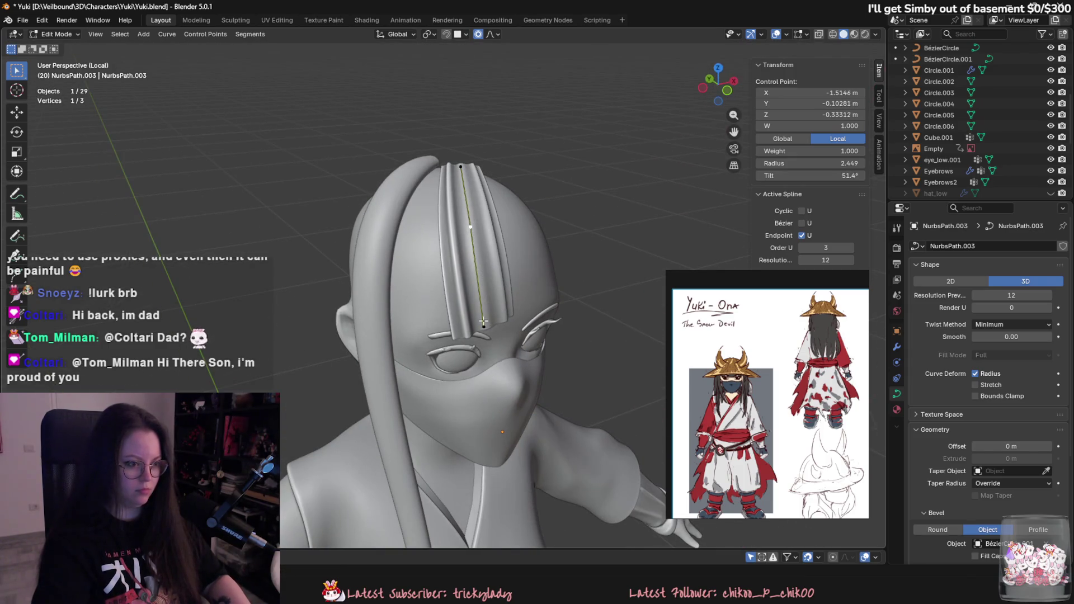
pyautogui.moveTo(518, 389); pyautogui.dragTo(517, 264, button='middle')
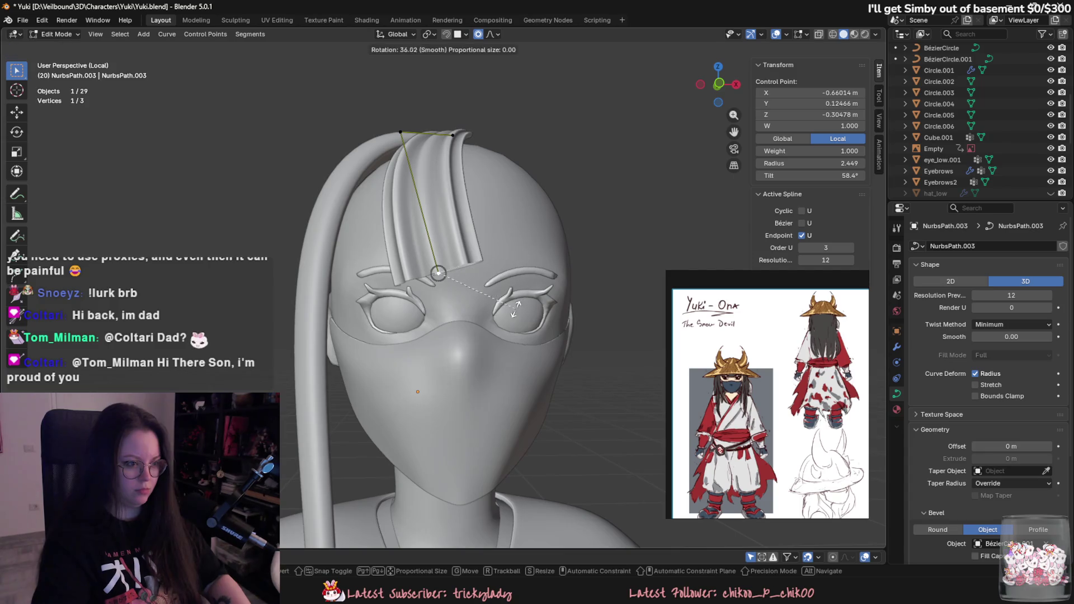
# Step: Reposition and thicken control points on the NurbsPath.003 fringe strand across the forehead
pyautogui.moveTo(459, 139)
pyautogui.keyDown('alt'); pyautogui.mouseDown(button='middle')
pyautogui.moveTo(391, 179)
pyautogui.moveTo(523, 246)
pyautogui.mouseUp(button='middle'); pyautogui.keyUp('alt')
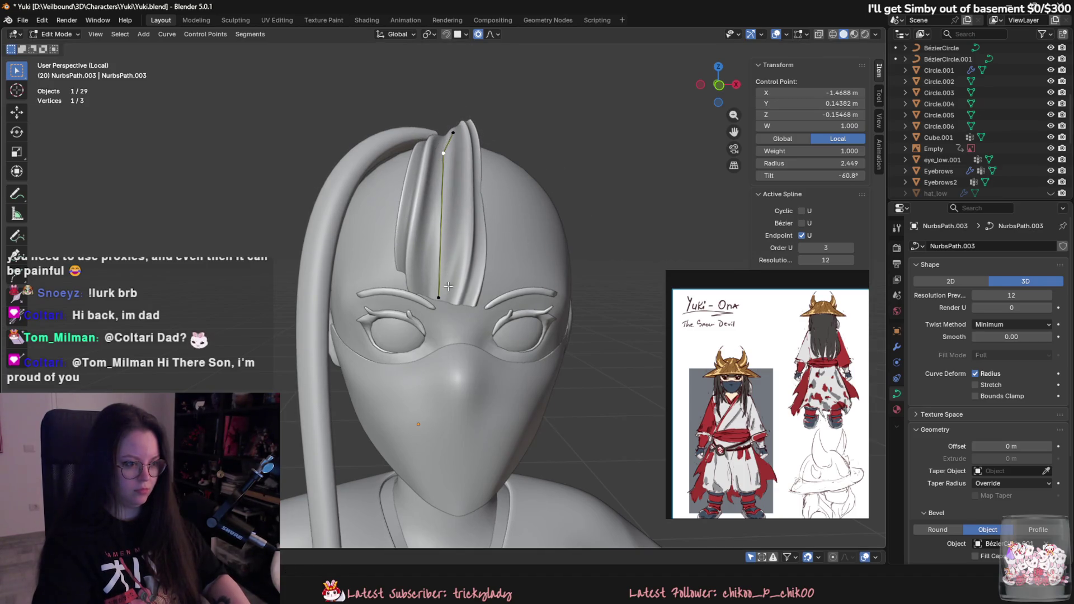
pyautogui.press('g')
pyautogui.moveTo(518, 289)
pyautogui.keyDown('alt'); pyautogui.mouseDown(button='middle')
pyautogui.moveTo(555, 267)
pyautogui.moveTo(503, 268)
pyautogui.moveTo(529, 295)
pyautogui.mouseUp(button='middle'); pyautogui.keyUp('alt')
pyautogui.hotkey('alt', 's')
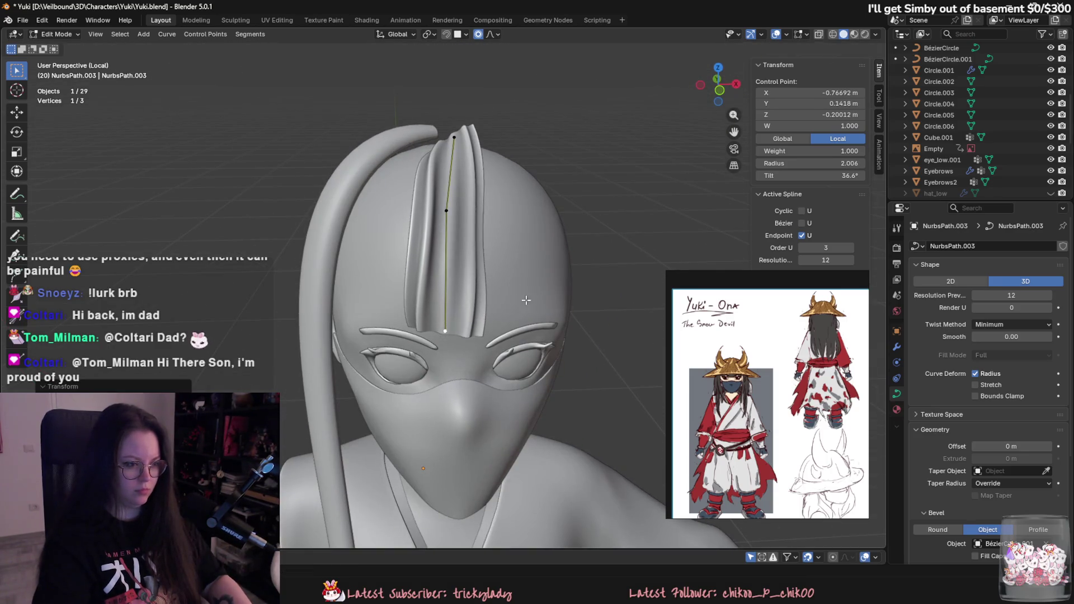
pyautogui.moveTo(526, 233)
pyautogui.mouseDown(button='middle')
pyautogui.moveTo(575, 371)
pyautogui.moveTo(557, 210)
pyautogui.mouseUp(button='middle')
pyautogui.moveTo(522, 178)
pyautogui.mouseDown(button='middle')
pyautogui.moveTo(467, 168)
pyautogui.moveTo(477, 220)
pyautogui.moveTo(465, 235)
pyautogui.moveTo(457, 225)
pyautogui.mouseUp(button='middle')
pyautogui.press('g')
pyautogui.click(464, 168)
pyautogui.click(458, 248)
# Step: Shift NurbsPath.003's bottom point left and twist the strand at its top point
pyautogui.press('g')
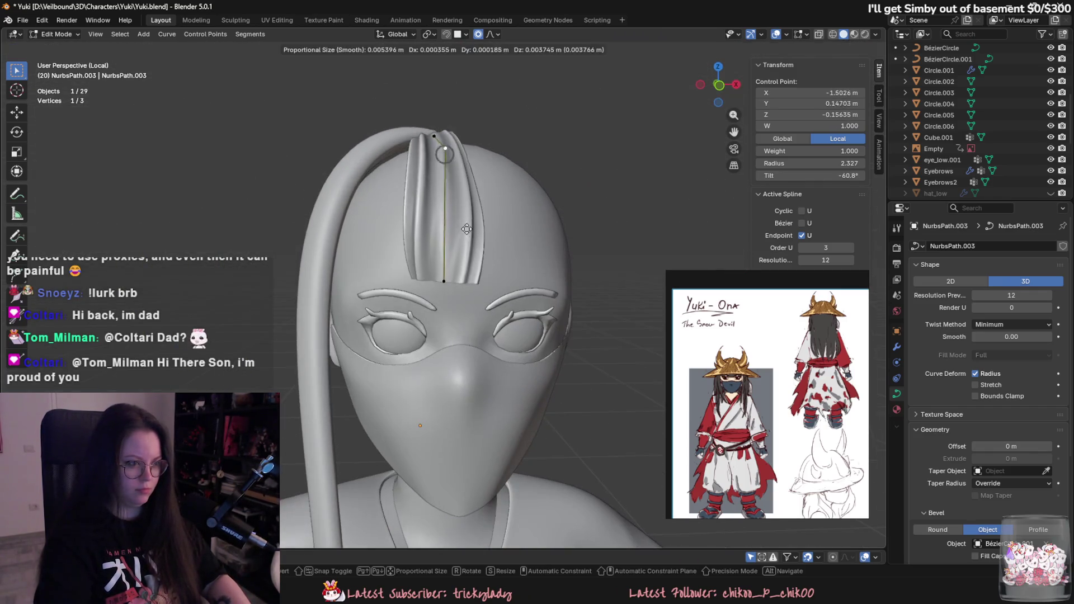
pyautogui.click(443, 281)
pyautogui.press('g')
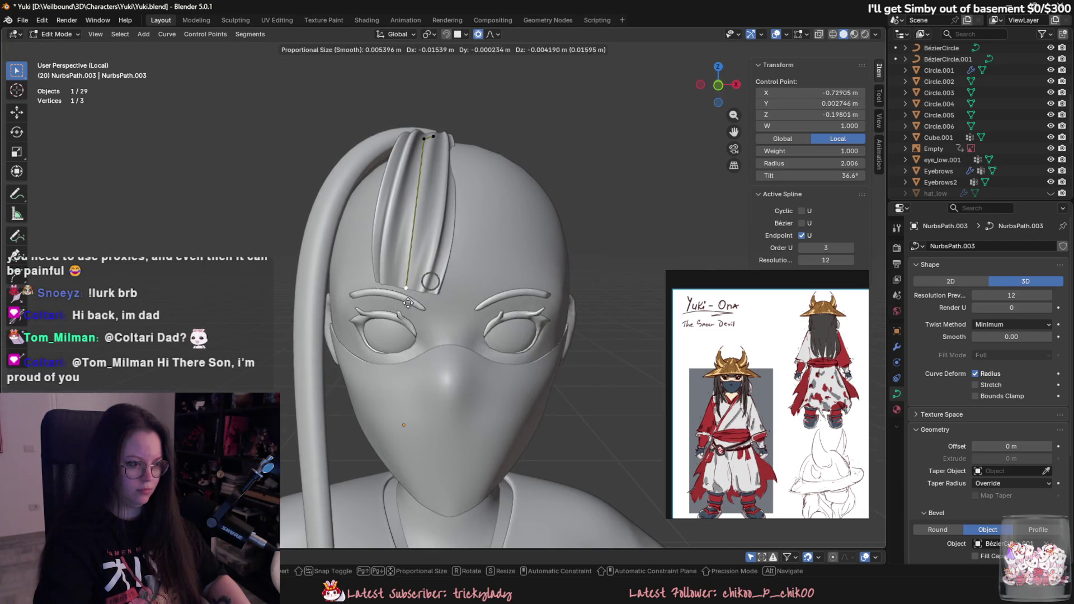
pyautogui.scroll(1, 418, 313)
pyautogui.moveTo(418, 313); pyautogui.dragTo(448, 223, button='middle')
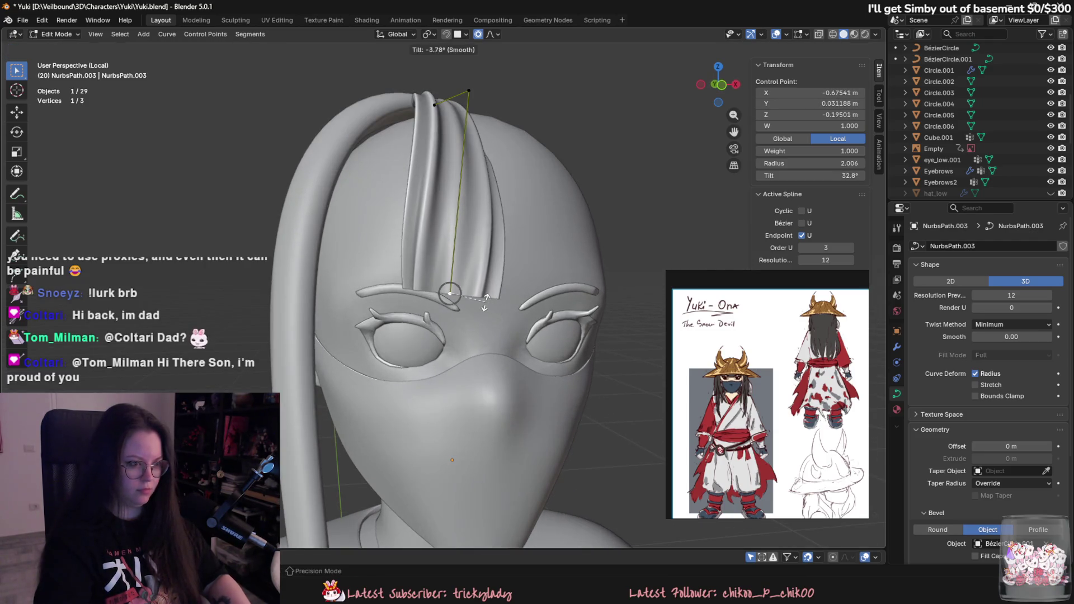
pyautogui.click(469, 90)
pyautogui.hotkey('ctrl', 't')
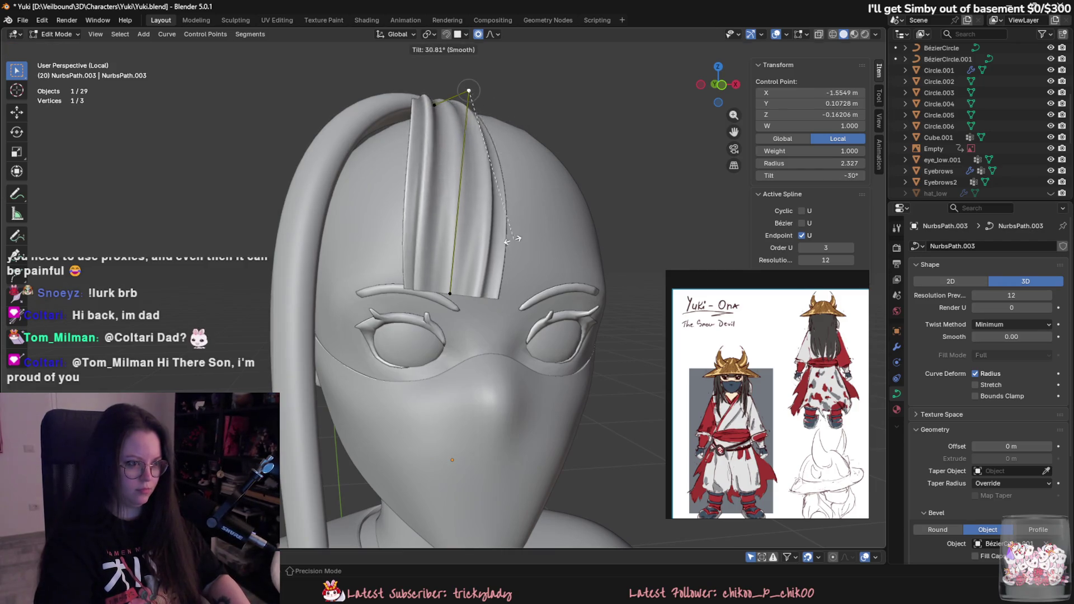
pyautogui.moveTo(388, 278); pyautogui.dragTo(482, 324, button='middle')
pyautogui.scroll(-1, 425, 291)
pyautogui.click(434, 288)
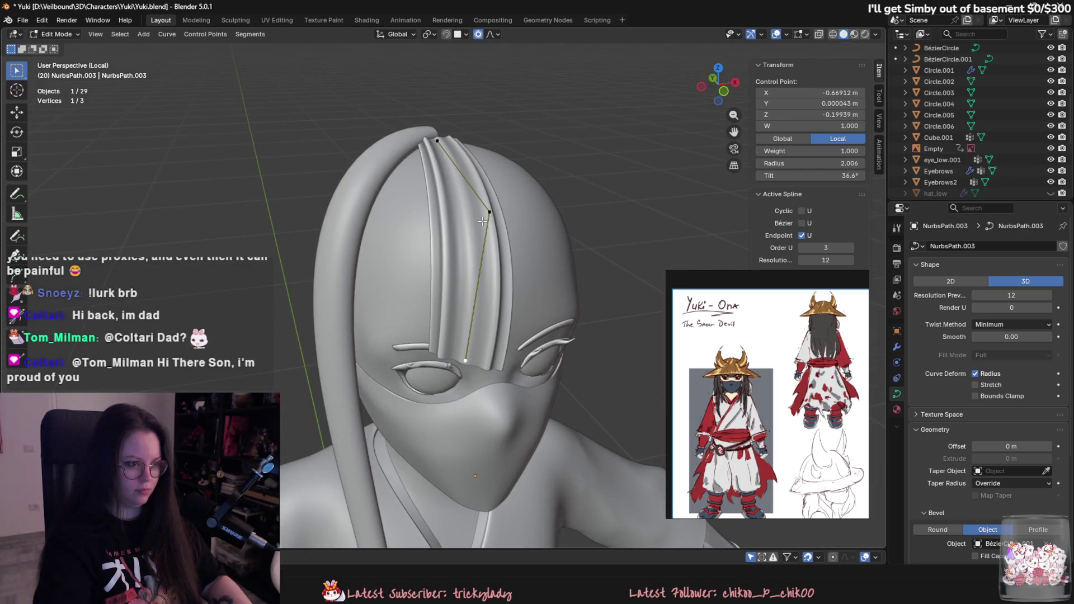
# Step: Switch to NurbsPath.004, move a point up near the hat and twist it
pyautogui.press('Tab')
pyautogui.press('Escape')
pyautogui.press('Tab')
pyautogui.moveTo(458, 293); pyautogui.dragTo(300, 195, button='middle')
pyautogui.press('g')
pyautogui.click(387, 133)
pyautogui.hotkey('ctrl', 't')
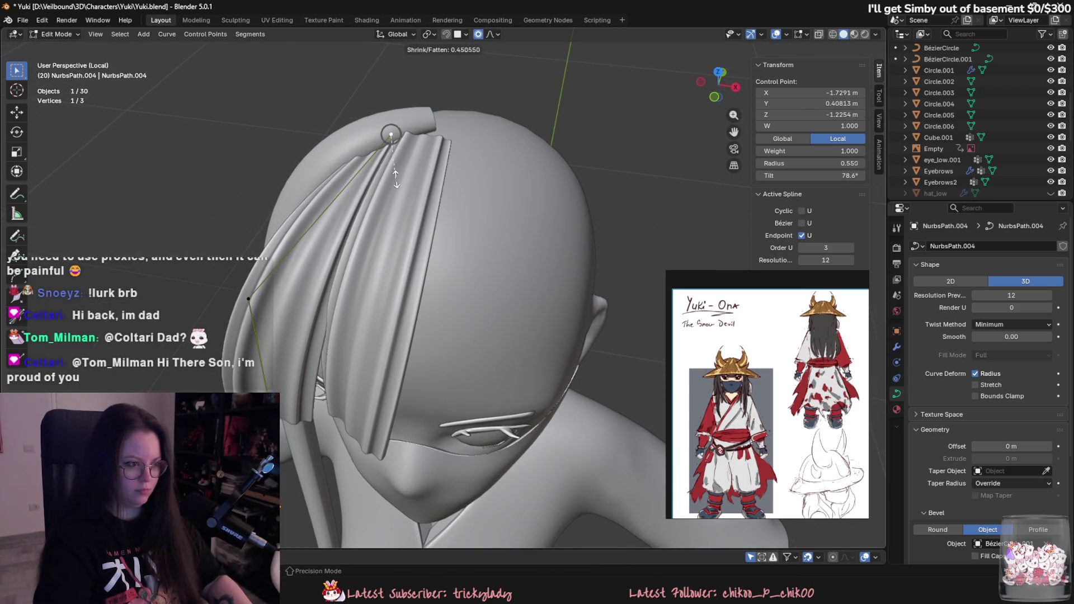
pyautogui.click(439, 224)
pyautogui.moveTo(439, 224); pyautogui.dragTo(335, 235, button='middle')
# Step: Thin NurbsPath.004 at its middle point
pyautogui.click(308, 200)
pyautogui.moveTo(472, 295); pyautogui.dragTo(431, 257, button='middle')
pyautogui.hotkey('alt', 's')
pyautogui.click(422, 253)
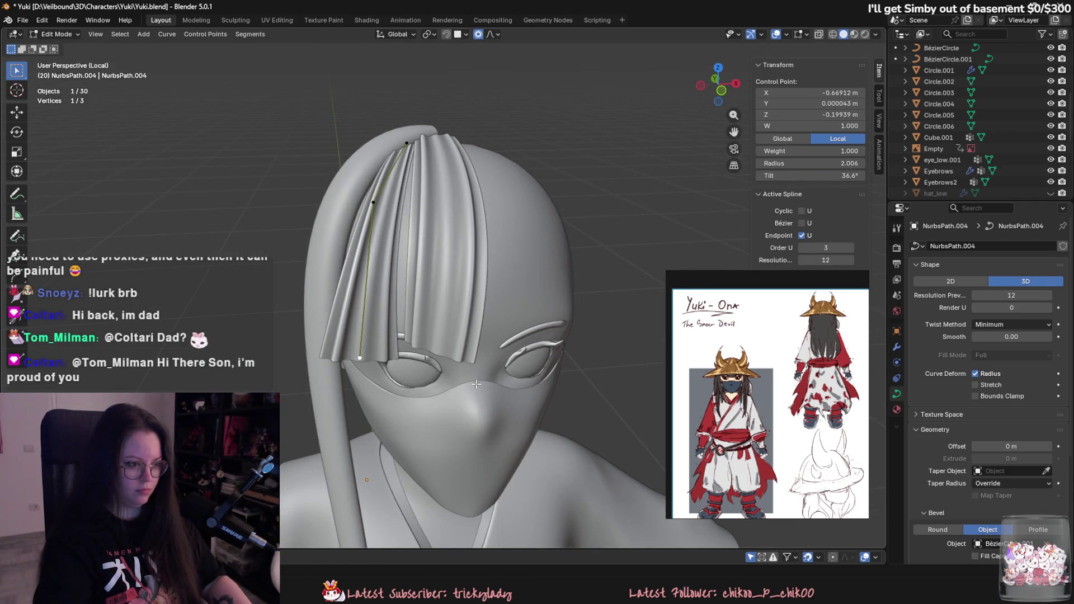
pyautogui.hotkey('alt', 's')
pyautogui.moveTo(472, 383)
pyautogui.mouseDown(button='middle')
pyautogui.moveTo(532, 280)
pyautogui.moveTo(603, 191)
pyautogui.moveTo(492, 313)
pyautogui.mouseUp(button='middle')
pyautogui.click(613, 181)
# Step: Twist NurbsPath.004 at its middle point and thicken it there
pyautogui.click(616, 169)
pyautogui.hotkey('ctrl', 't')
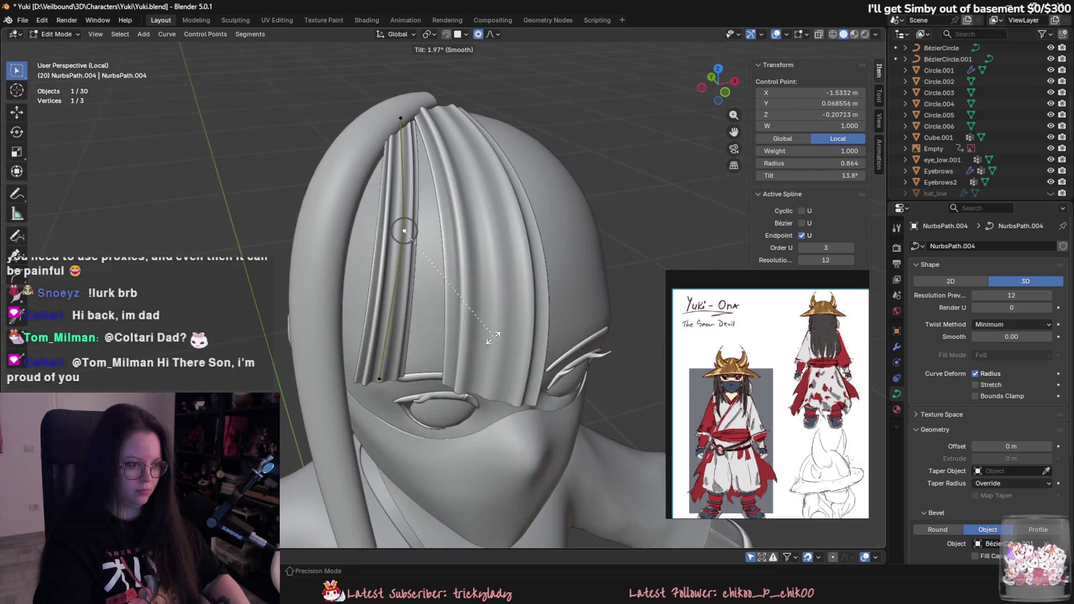
pyautogui.moveTo(448, 370); pyautogui.dragTo(462, 367, button='middle')
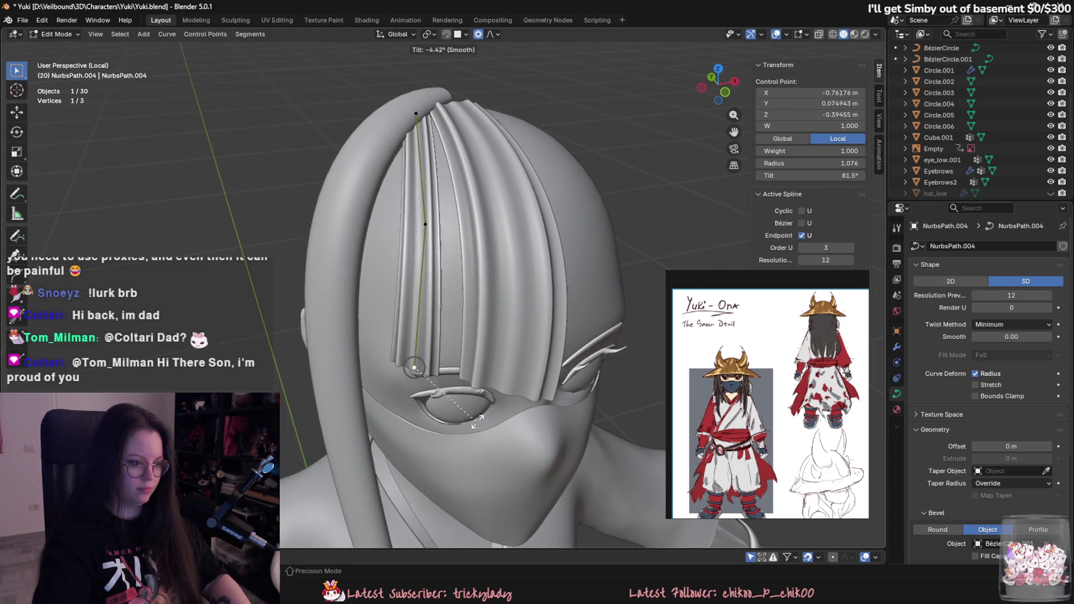
pyautogui.hotkey('alt', 's')
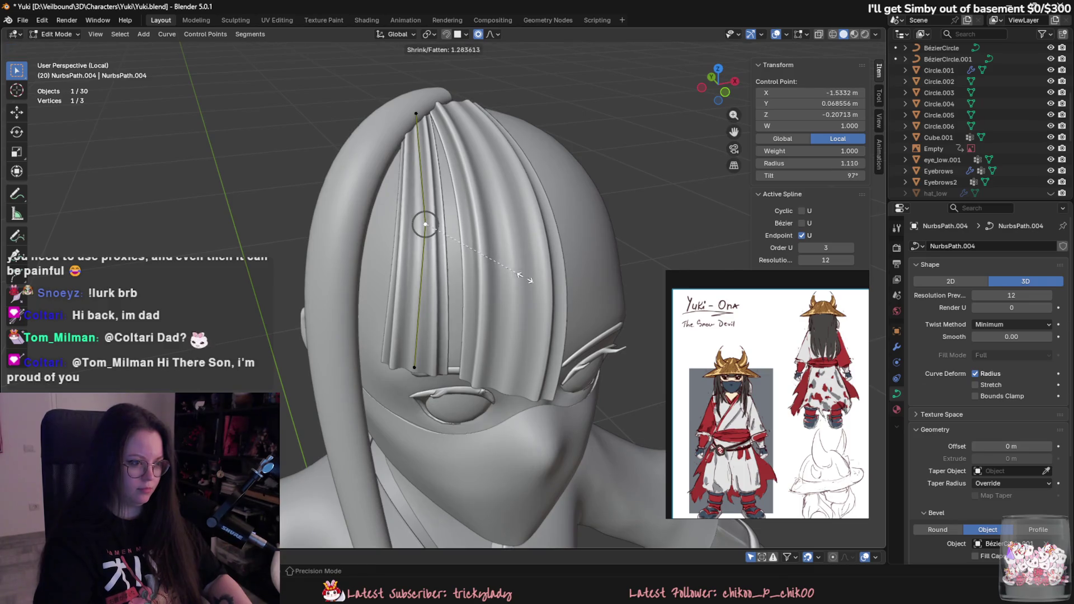
pyautogui.click(560, 279)
pyautogui.moveTo(559, 280)
pyautogui.mouseDown(button='middle')
pyautogui.moveTo(631, 290)
pyautogui.moveTo(499, 323)
pyautogui.moveTo(392, 235)
pyautogui.mouseUp(button='middle')
# Step: Move two more NurbsPath.004 points beside the face, then return to Object Mode
pyautogui.press('g')
pyautogui.click(629, 283)
pyautogui.click(341, 185)
pyautogui.moveTo(341, 185)
pyautogui.mouseDown(button='middle')
pyautogui.moveTo(350, 255)
pyautogui.moveTo(503, 313)
pyautogui.moveTo(618, 391)
pyautogui.moveTo(657, 347)
pyautogui.moveTo(519, 386)
pyautogui.moveTo(472, 425)
pyautogui.mouseUp(button='middle')
pyautogui.press('g')
pyautogui.click(349, 255)
pyautogui.press('Tab')
pyautogui.scroll(-3, 503, 313)
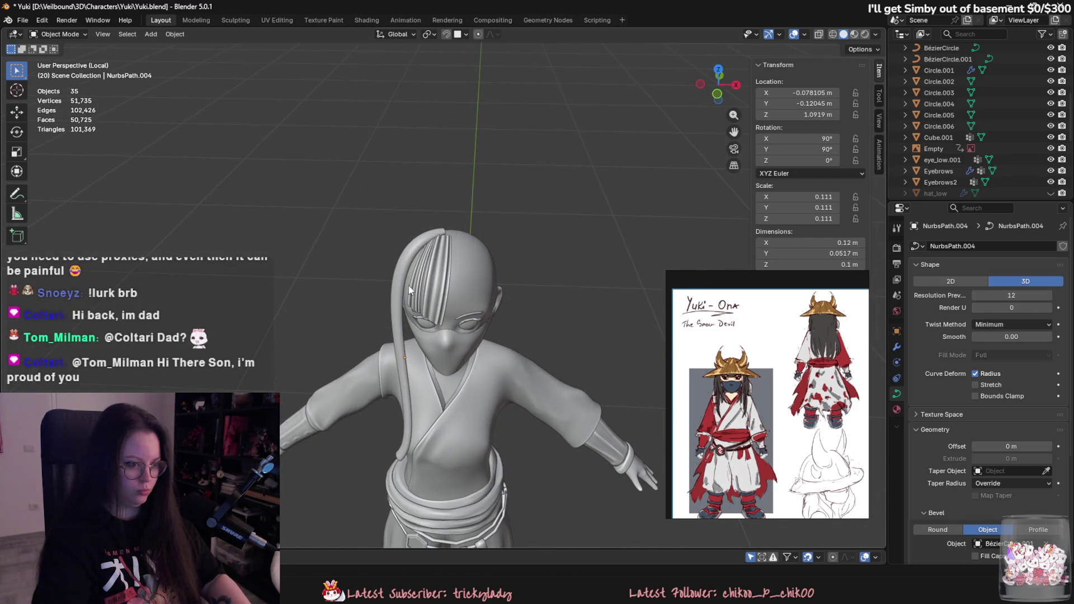
# Step: Add the long side lock NurbsPath.001 to the selection and move one of its points left
pyautogui.keyDown('shift'); pyautogui.click(410, 287); pyautogui.keyUp('shift')
pyautogui.scroll(3, 442, 350)
pyautogui.moveTo(442, 350)
pyautogui.mouseDown(button='middle')
pyautogui.moveTo(489, 357)
pyautogui.moveTo(468, 387)
pyautogui.moveTo(428, 283)
pyautogui.moveTo(446, 420)
pyautogui.moveTo(508, 355)
pyautogui.moveTo(522, 263)
pyautogui.moveTo(371, 384)
pyautogui.mouseUp(button='middle')
pyautogui.scroll(-3, 428, 283)
pyautogui.press('Tab')
pyautogui.click(361, 390)
pyautogui.press('g')
pyautogui.click(349, 416)
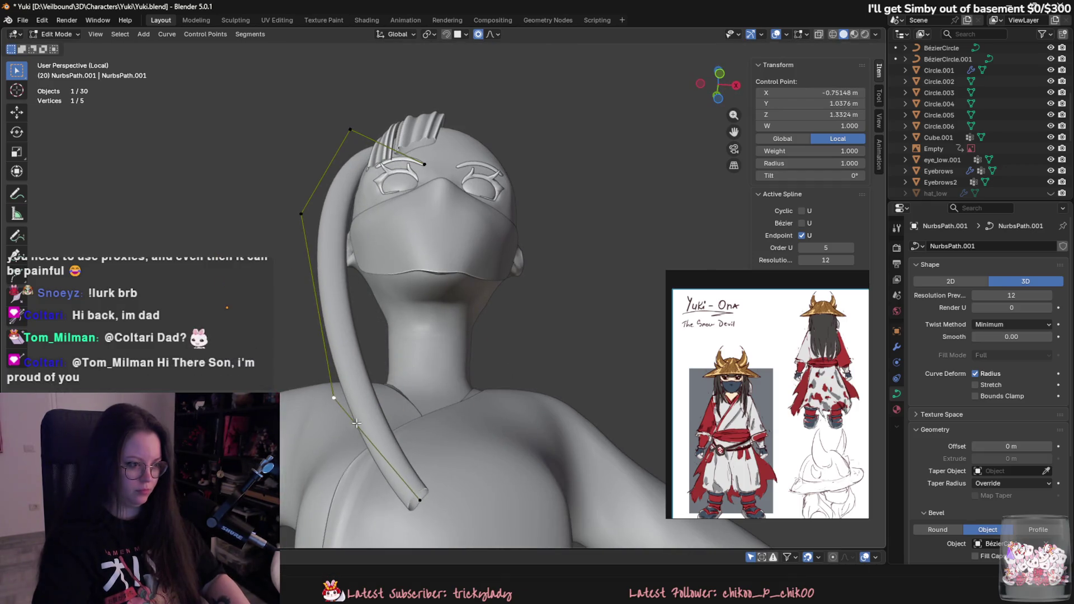
pyautogui.click(419, 499)
# Step: Reposition the side lock's points beside the head, keeping the bottom point where it was
pyautogui.moveTo(419, 500); pyautogui.dragTo(420, 452, button='middle')
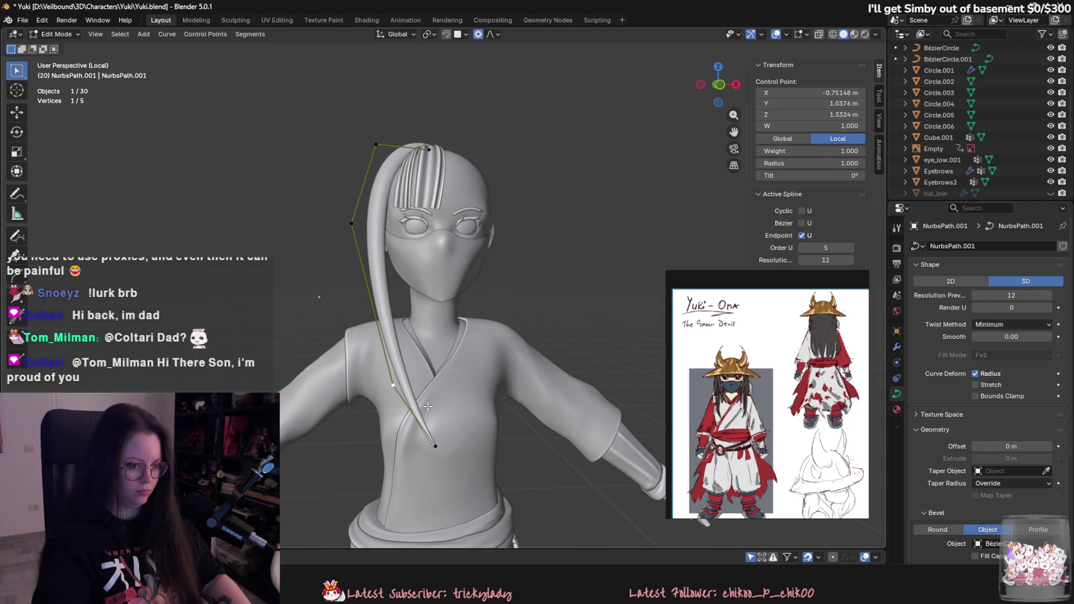
pyautogui.scroll(3, 430, 406)
pyautogui.hotkey('alt', 'a')
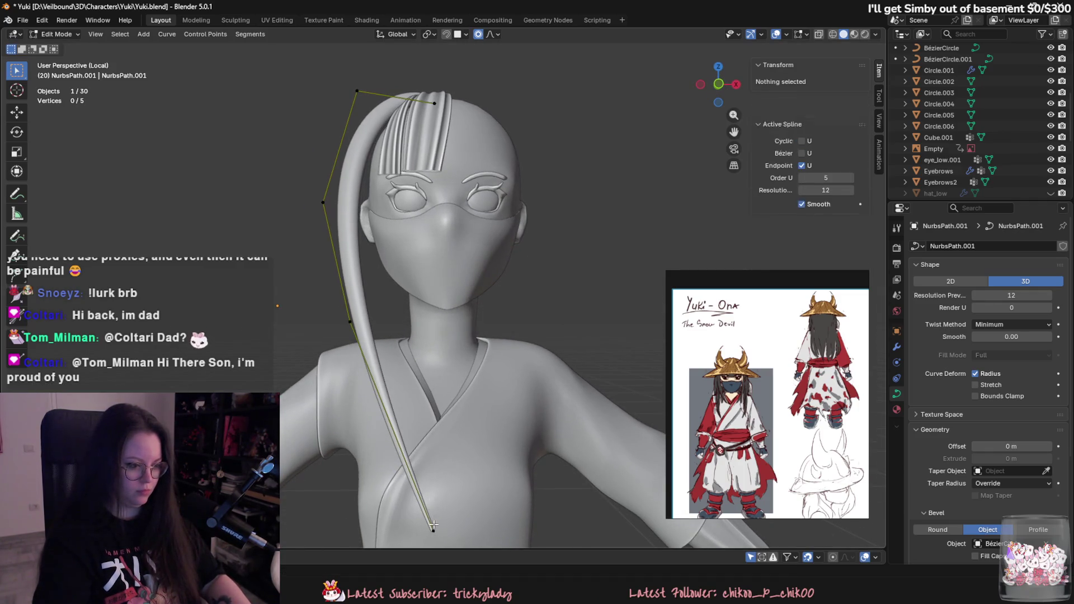
pyautogui.moveTo(433, 531); pyautogui.dragTo(395, 443)
pyautogui.rightClick(414, 439)
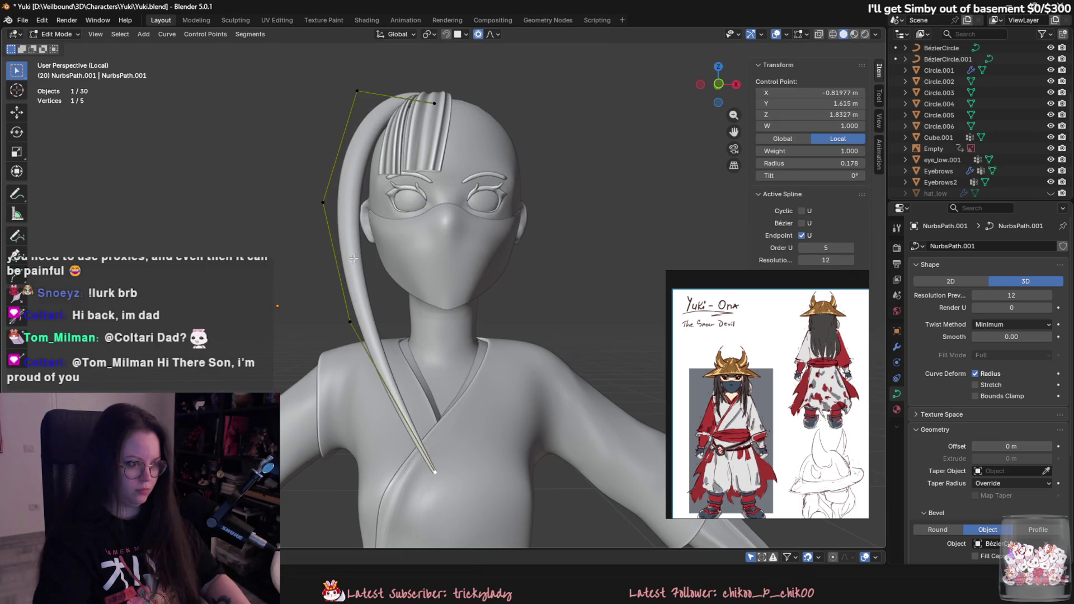
pyautogui.moveTo(326, 206); pyautogui.dragTo(349, 200)
pyautogui.moveTo(353, 319); pyautogui.dragTo(380, 303)
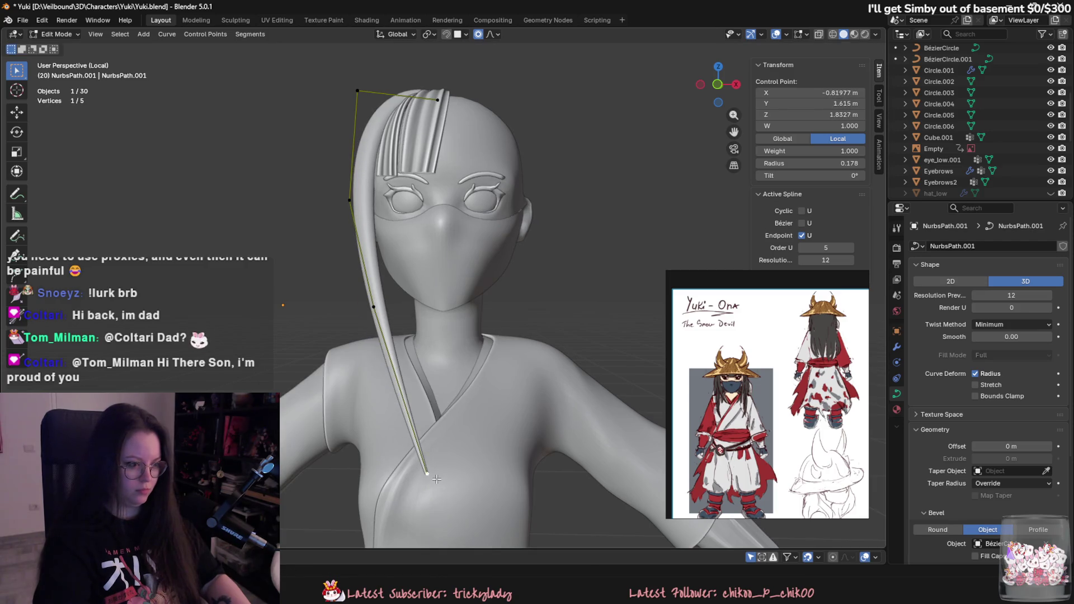
pyautogui.click(374, 307)
# Step: Adjust and twist a side-lock point near the crown
pyautogui.moveTo(379, 312)
pyautogui.mouseDown(button='middle')
pyautogui.moveTo(585, 376)
pyautogui.moveTo(607, 372)
pyautogui.moveTo(475, 224)
pyautogui.moveTo(442, 112)
pyautogui.moveTo(490, 175)
pyautogui.moveTo(506, 159)
pyautogui.moveTo(487, 257)
pyautogui.moveTo(459, 302)
pyautogui.moveTo(537, 333)
pyautogui.moveTo(422, 228)
pyautogui.moveTo(491, 216)
pyautogui.moveTo(504, 265)
pyautogui.moveTo(473, 307)
pyautogui.moveTo(425, 251)
pyautogui.moveTo(402, 199)
pyautogui.moveTo(524, 208)
pyautogui.moveTo(473, 282)
pyautogui.mouseUp(button='middle')
pyautogui.click(435, 87)
pyautogui.press('g')
pyautogui.press('s')
pyautogui.click(530, 350)
# Step: Nudge points on NurbsPath.003 and NurbsPath.004 behind the head
pyautogui.click(431, 234)
pyautogui.press('g')
pyautogui.click(493, 223)
pyautogui.click(503, 265)
pyautogui.click(473, 307)
pyautogui.press('g')
pyautogui.click(454, 324)
# Step: Lower the NurbsPath.003 point near the hat top and twist it to 49.8°
pyautogui.click(402, 199)
pyautogui.click(408, 201)
pyautogui.press('g')
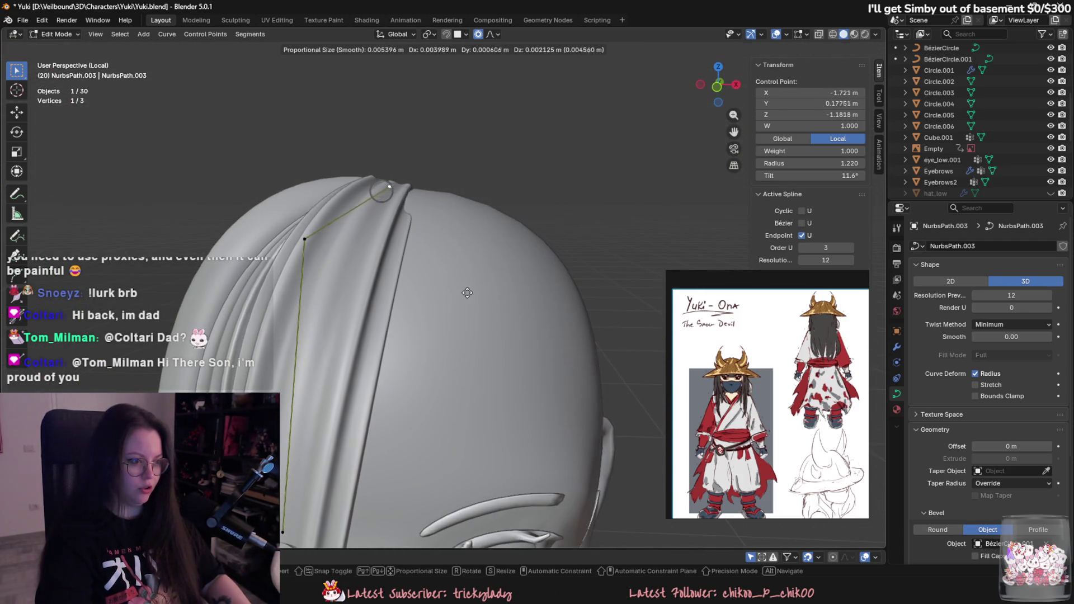
pyautogui.click(448, 314)
pyautogui.hotkey('ctrl', 't')
pyautogui.click(385, 368)
pyautogui.press('g')
pyautogui.click(425, 380)
pyautogui.moveTo(425, 380)
pyautogui.mouseDown(button='middle')
pyautogui.moveTo(481, 401)
pyautogui.moveTo(392, 348)
pyautogui.mouseUp(button='middle')
pyautogui.press('g')
pyautogui.click(523, 396)
# Step: Move one more strand point from a new angle, then return to Object Mode
pyautogui.press('Tab')
pyautogui.moveTo(407, 304)
pyautogui.mouseDown(button='middle')
pyautogui.moveTo(383, 322)
pyautogui.moveTo(576, 302)
pyautogui.mouseUp(button='middle')
pyautogui.press('Tab')
pyautogui.press('g')
pyautogui.click(586, 299)
pyautogui.press('Tab')
pyautogui.scroll(-4, 525, 394)
pyautogui.moveTo(525, 394)
pyautogui.mouseDown(button='middle')
pyautogui.moveTo(343, 365)
pyautogui.moveTo(418, 398)
pyautogui.moveTo(379, 397)
pyautogui.mouseUp(button='middle')
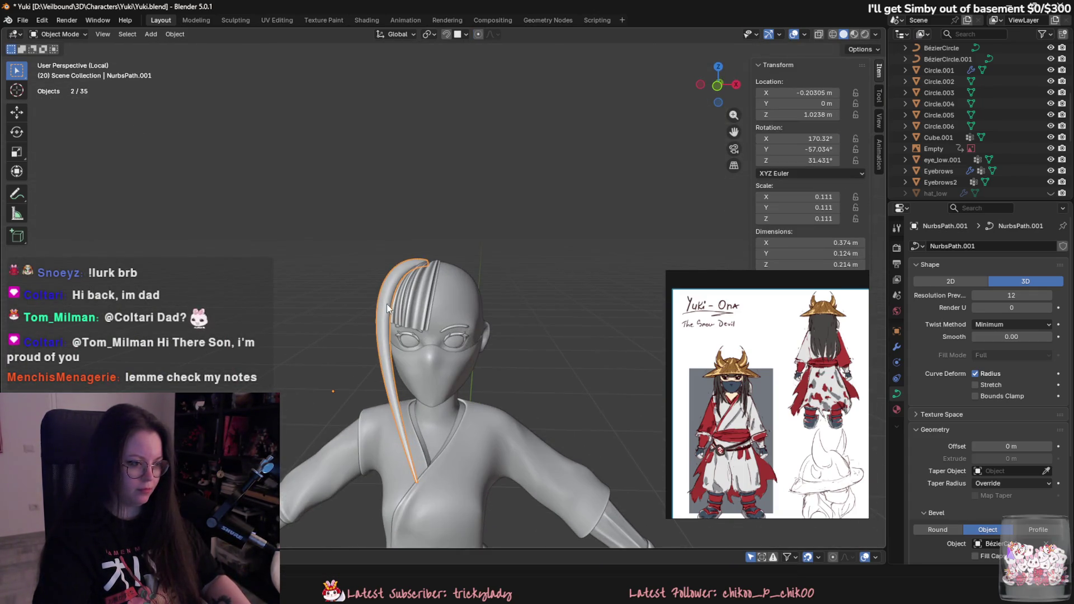
# Step: Move a point on the selected lock into place, checking it in side profile
pyautogui.press('Tab')
pyautogui.scroll(5, 387, 304)
pyautogui.press('g')
pyautogui.moveTo(358, 265)
pyautogui.keyDown('alt'); pyautogui.mouseDown(button='middle')
pyautogui.moveTo(537, 334)
pyautogui.moveTo(572, 374)
pyautogui.mouseUp(button='middle'); pyautogui.keyUp('alt')
pyautogui.click(546, 379)
pyautogui.press('Tab')
# Step: Rotate the selected hair strands around the vertical Z axis
pyautogui.press('r')
pyautogui.press('z')
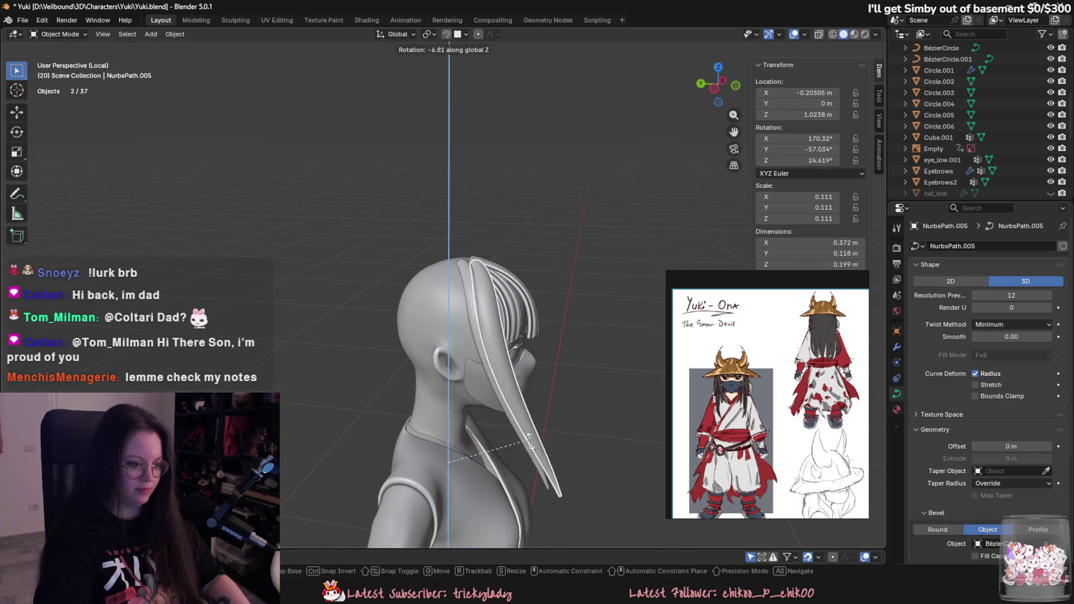
pyautogui.click(493, 444)
# Step: Reposition several points of the rotated lock along the face
pyautogui.press('Tab')
pyautogui.moveTo(492, 444)
pyautogui.mouseDown(button='middle')
pyautogui.moveTo(577, 376)
pyautogui.moveTo(571, 358)
pyautogui.moveTo(552, 329)
pyautogui.moveTo(376, 254)
pyautogui.moveTo(370, 437)
pyautogui.mouseUp(button='middle')
pyautogui.click(453, 335)
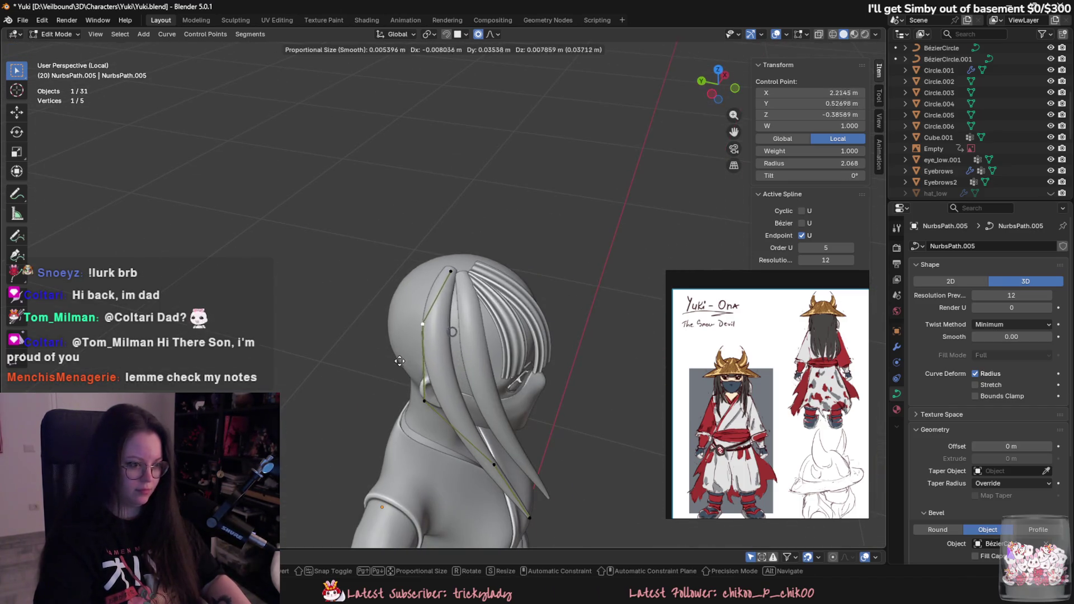
pyautogui.moveTo(398, 362); pyautogui.dragTo(442, 372, button='middle')
pyautogui.click(469, 442)
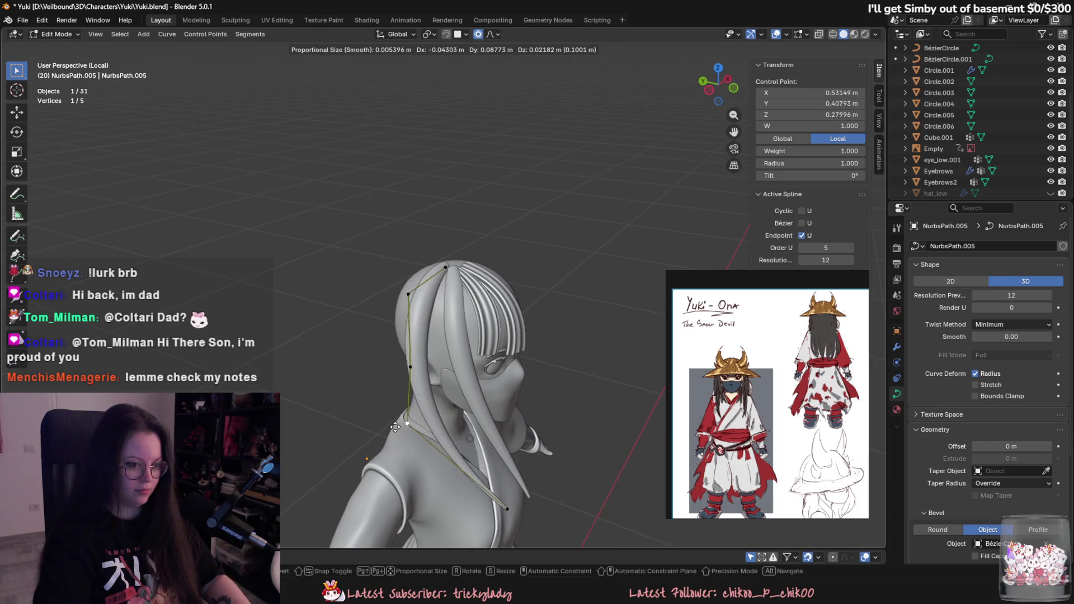
pyautogui.moveTo(470, 442); pyautogui.dragTo(423, 395, button='middle')
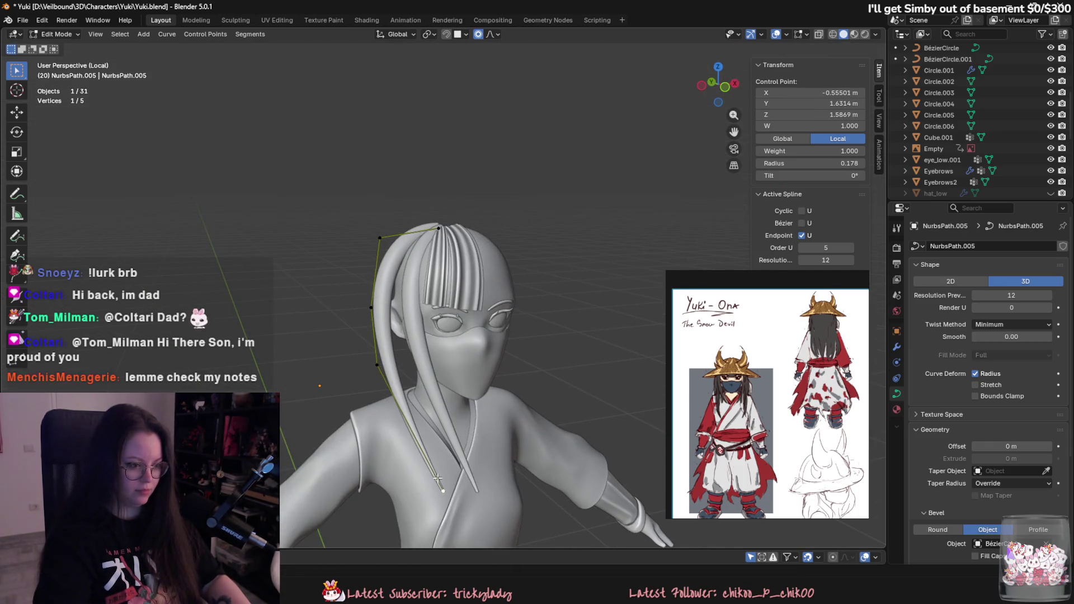
pyautogui.moveTo(436, 476); pyautogui.dragTo(545, 464, button='middle')
pyautogui.press('g')
pyautogui.click(474, 460)
pyautogui.moveTo(474, 461); pyautogui.dragTo(411, 363, button='middle')
pyautogui.click(408, 358)
pyautogui.press('g')
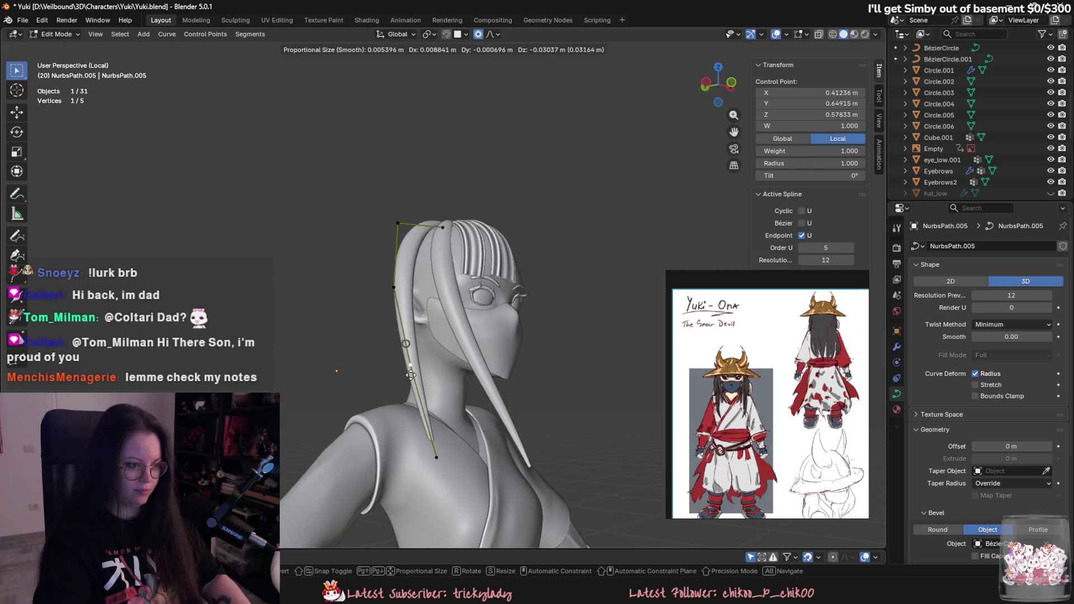
# Step: Adjust the lock's thickness at its lower and bottom points
pyautogui.moveTo(436, 457)
pyautogui.mouseDown(button='middle')
pyautogui.moveTo(592, 467)
pyautogui.moveTo(662, 430)
pyautogui.moveTo(553, 440)
pyautogui.mouseUp(button='middle')
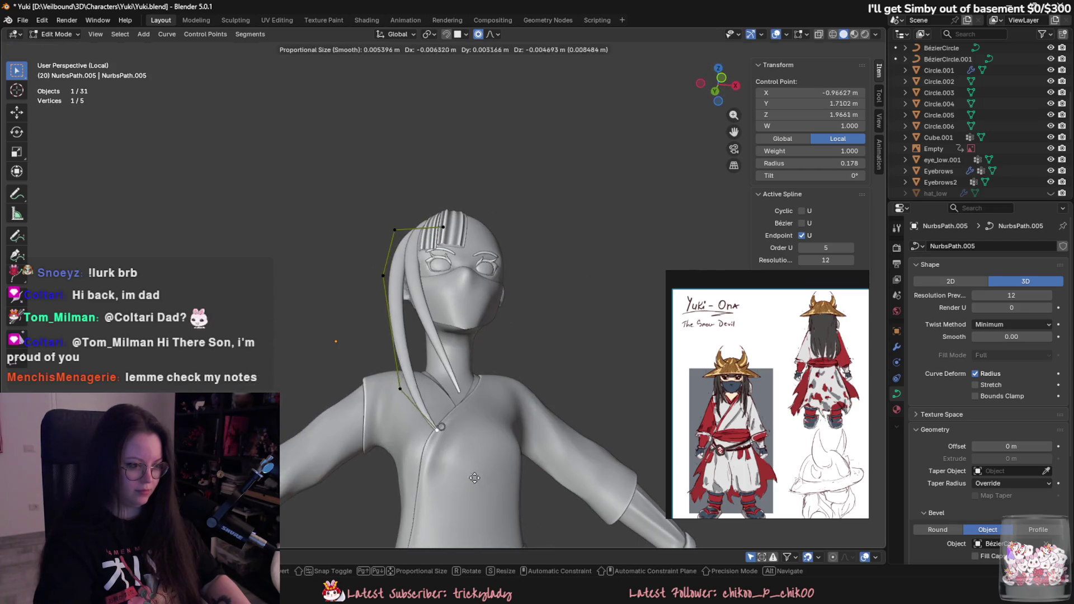
pyautogui.scroll(3, 554, 439)
pyautogui.click(454, 394)
pyautogui.hotkey('alt', 's')
pyautogui.click(527, 499)
pyautogui.hotkey('alt', 's')
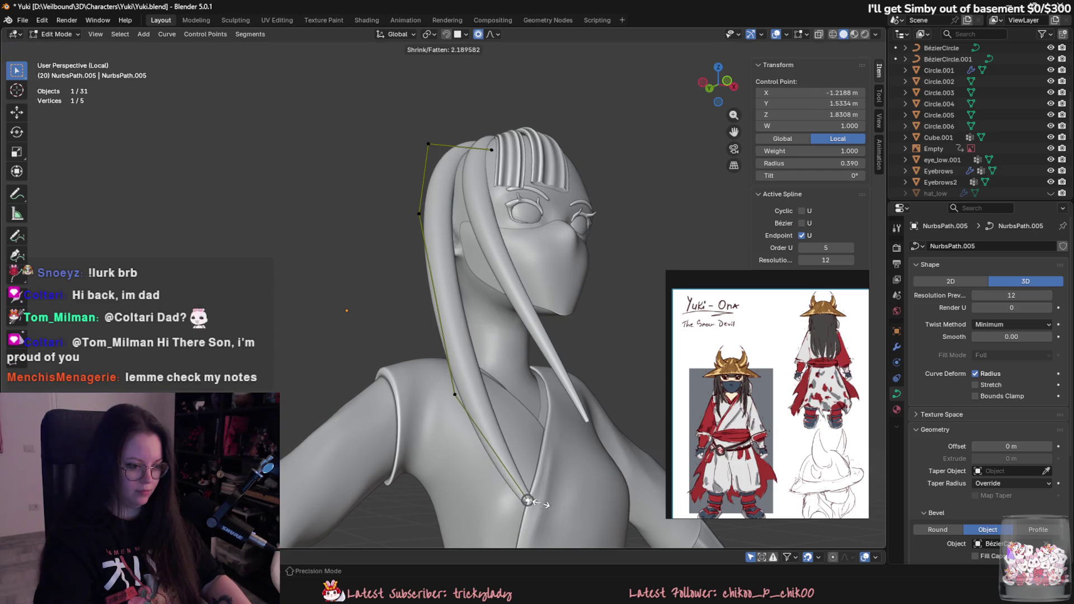
# Step: Extrude a new end point down over the chest and taper the tip to radius 0.191
pyautogui.moveTo(540, 501); pyautogui.dragTo(441, 394, button='middle')
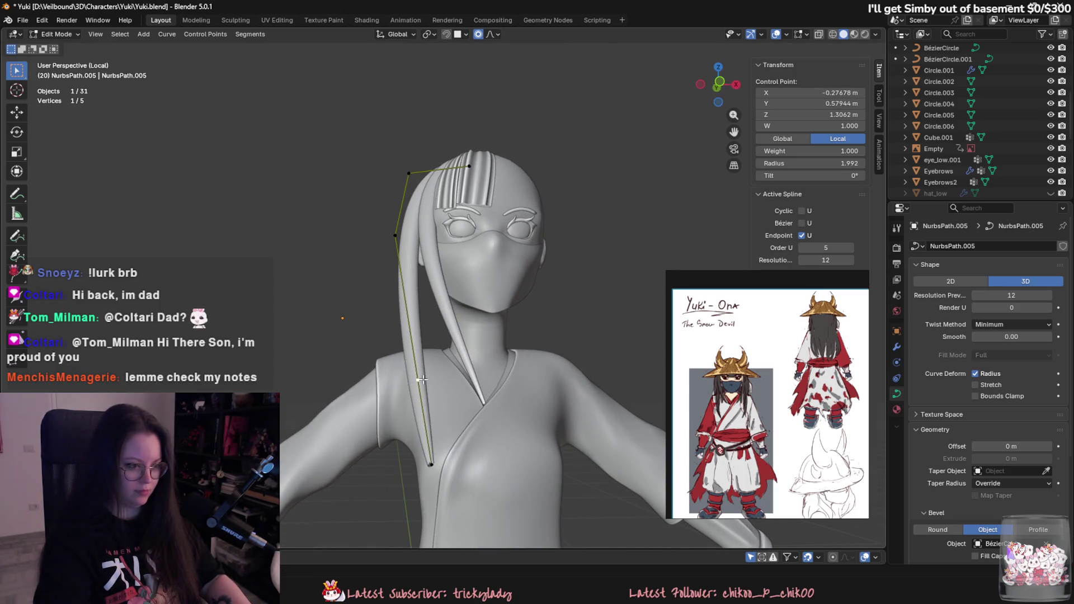
pyautogui.keyDown('shift'); pyautogui.click(463, 330); pyautogui.keyUp('shift')
pyautogui.rightClick(437, 466)
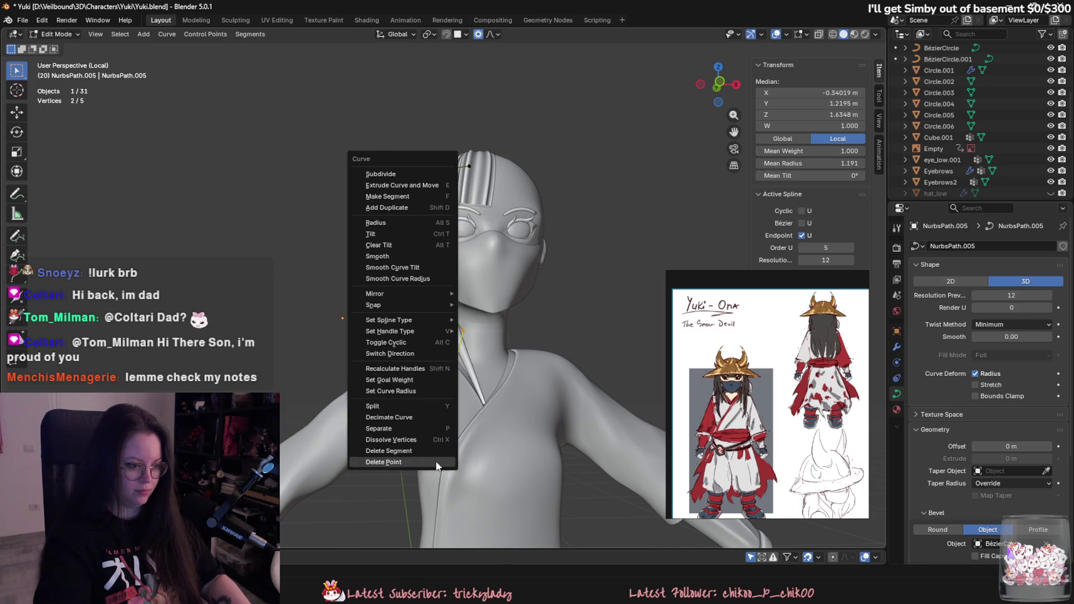
pyautogui.click(393, 185)
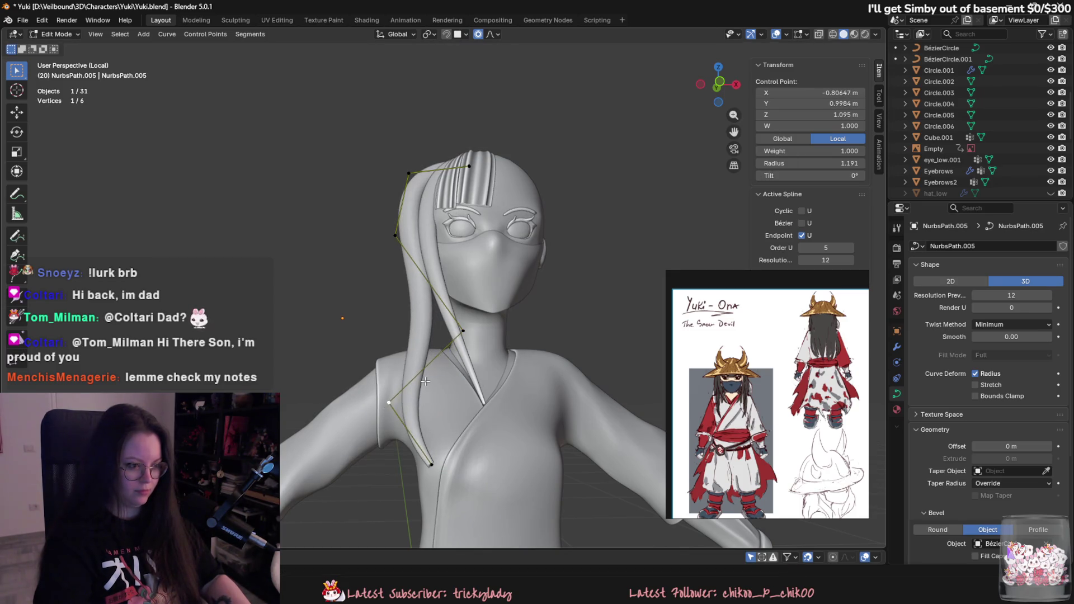
pyautogui.click(488, 374)
pyautogui.moveTo(431, 464); pyautogui.dragTo(443, 452)
pyautogui.click(459, 458)
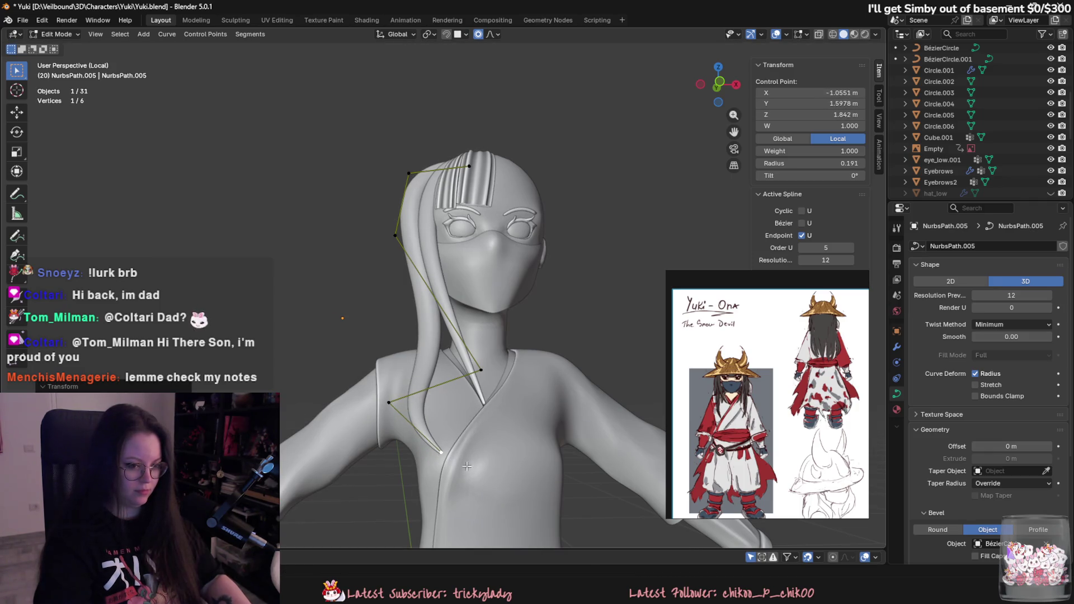
# Step: Smooth the NurbsPath.005 curve by moving nearby points, then duplicate the strand
pyautogui.moveTo(467, 464); pyautogui.dragTo(448, 413, button='middle')
pyautogui.moveTo(443, 399); pyautogui.dragTo(450, 406)
pyautogui.moveTo(451, 407)
pyautogui.mouseDown(button='middle')
pyautogui.moveTo(537, 433)
pyautogui.moveTo(563, 427)
pyautogui.moveTo(439, 413)
pyautogui.mouseUp(button='middle')
pyautogui.click(574, 437)
pyautogui.moveTo(439, 414); pyautogui.dragTo(441, 391)
pyautogui.moveTo(442, 391)
pyautogui.mouseDown(button='middle')
pyautogui.moveTo(532, 447)
pyautogui.moveTo(579, 461)
pyautogui.moveTo(498, 448)
pyautogui.mouseUp(button='middle')
pyautogui.press('Tab')
pyautogui.hotkey('shift', 'd')
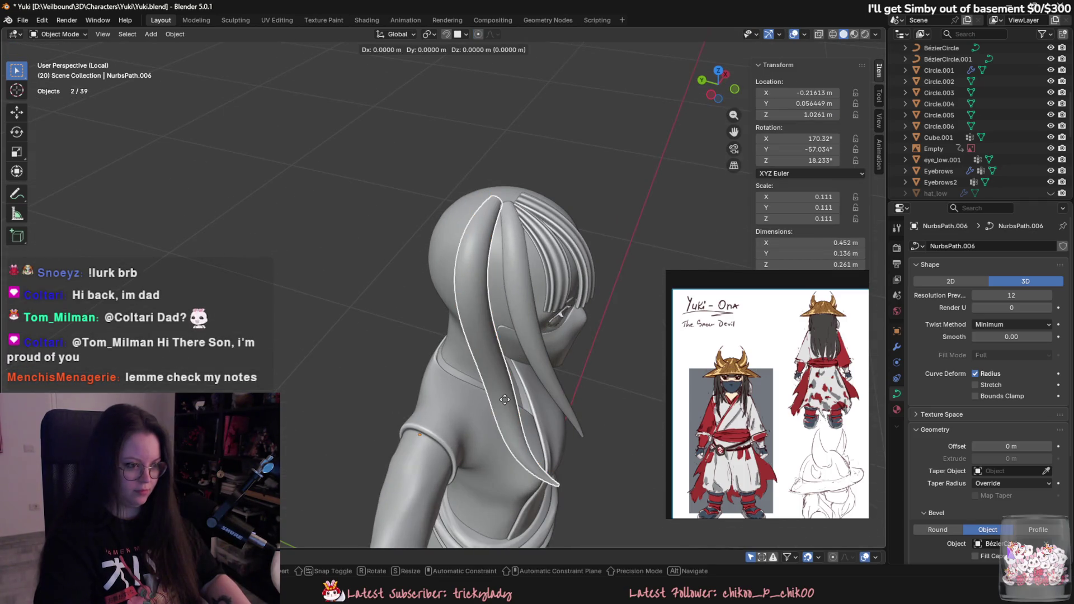
# Step: Rotate and move the copied hair strand to the back of the head
pyautogui.press('r')
pyautogui.click(505, 399)
pyautogui.moveTo(504, 399)
pyautogui.mouseDown(button='middle')
pyautogui.moveTo(575, 455)
pyautogui.moveTo(555, 351)
pyautogui.moveTo(586, 407)
pyautogui.mouseUp(button='middle')
pyautogui.click(570, 457)
# Step: Reshape the strand's upper control points to follow the back of the head
pyautogui.press('Tab')
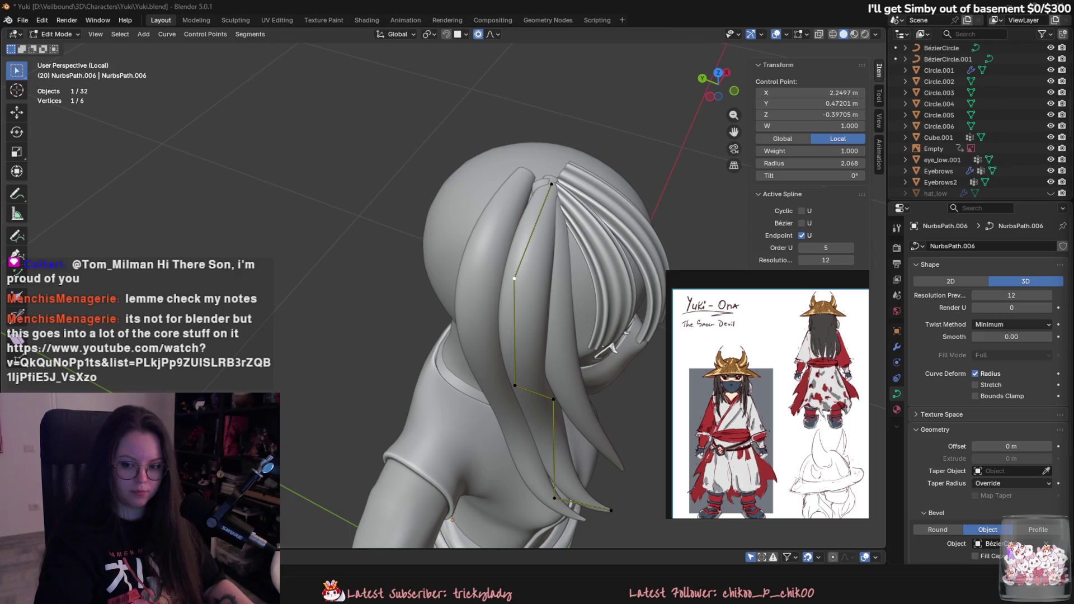
pyautogui.scroll(3, 629, 245)
pyautogui.moveTo(630, 245); pyautogui.dragTo(630, 218, button='middle')
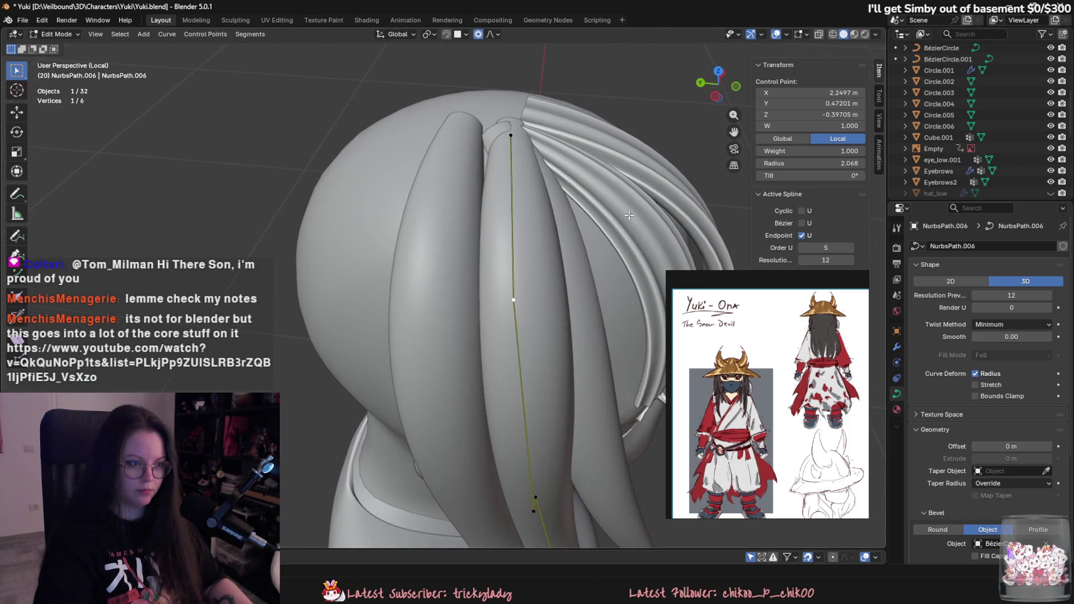
pyautogui.moveTo(515, 155); pyautogui.dragTo(537, 190, button='middle')
pyautogui.press('g')
pyautogui.click(554, 224)
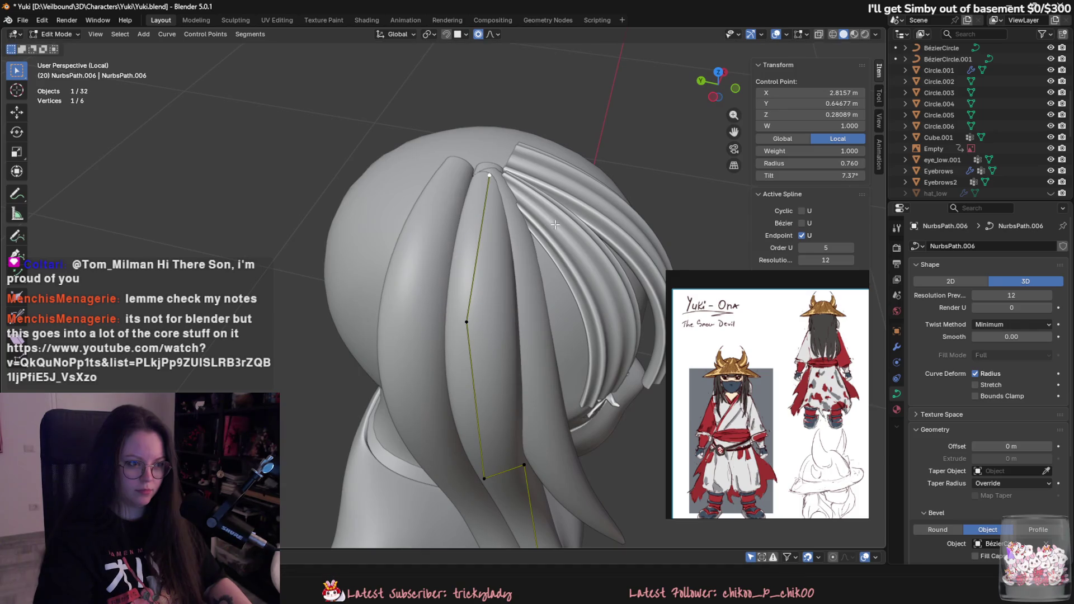
pyautogui.click(547, 150)
pyautogui.press('Tab')
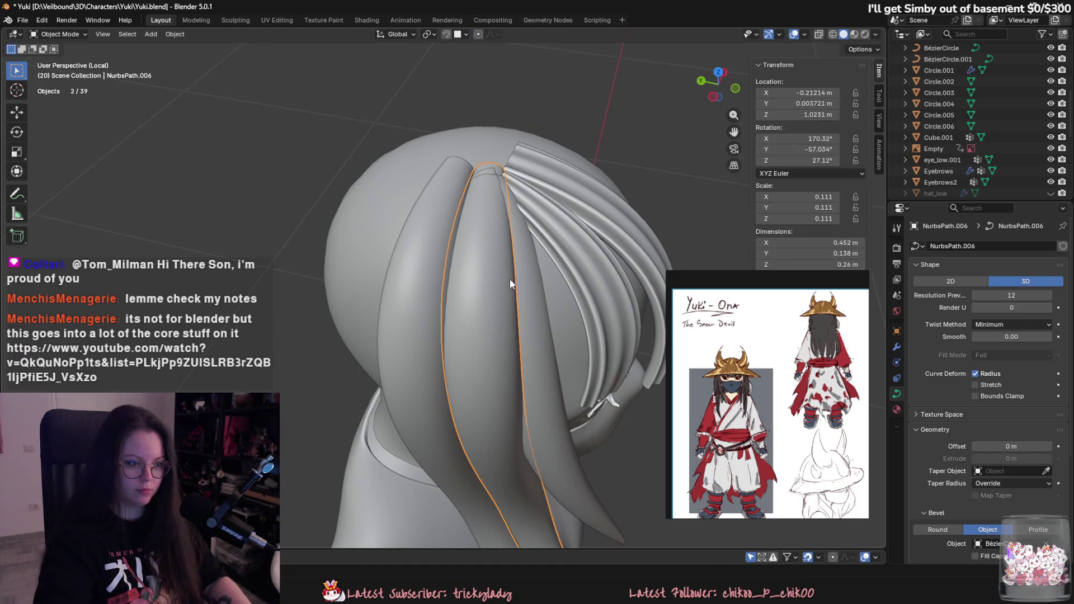
# Step: Move a lower control point so the strand hangs behind the shoulder, then select the front strand
pyautogui.press('Tab')
pyautogui.press('g')
pyautogui.click(537, 237)
pyautogui.moveTo(538, 237)
pyautogui.mouseDown(button='middle')
pyautogui.moveTo(547, 242)
pyautogui.moveTo(479, 280)
pyautogui.moveTo(415, 248)
pyautogui.moveTo(339, 253)
pyautogui.moveTo(346, 259)
pyautogui.mouseUp(button='middle')
pyautogui.press('Tab')
pyautogui.click(479, 280)
pyautogui.click(381, 244)
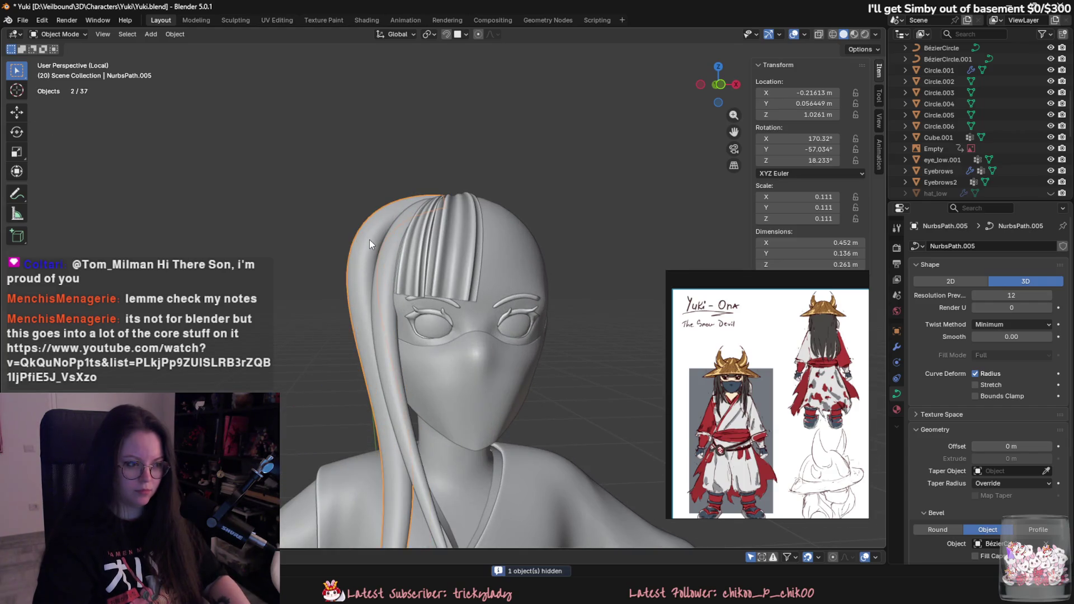
# Step: Move a front strand control point closer to the head
pyautogui.press('Tab')
pyautogui.press('g')
pyautogui.click(365, 242)
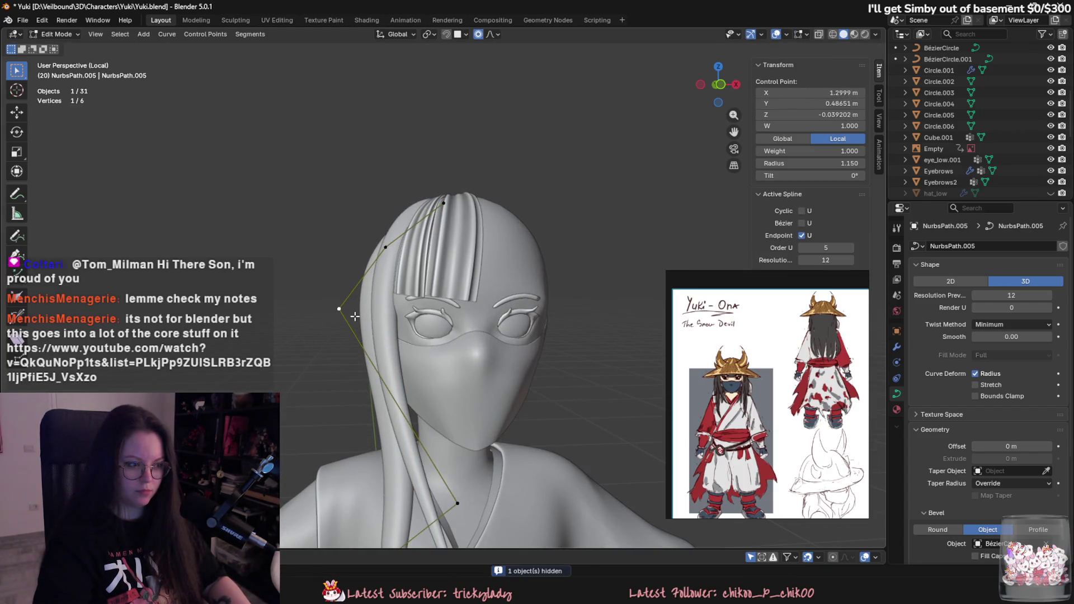
pyautogui.moveTo(391, 252)
pyautogui.mouseDown(button='middle')
pyautogui.moveTo(537, 235)
pyautogui.moveTo(551, 223)
pyautogui.moveTo(582, 259)
pyautogui.moveTo(465, 272)
pyautogui.moveTo(449, 305)
pyautogui.moveTo(591, 329)
pyautogui.moveTo(533, 255)
pyautogui.mouseUp(button='middle')
pyautogui.click(438, 247)
pyautogui.press('Tab')
# Step: Unhide the hat, fit the back strand's control point under it, then hide the hat again
pyautogui.hotkey('alt', 'h')
pyautogui.click(578, 350)
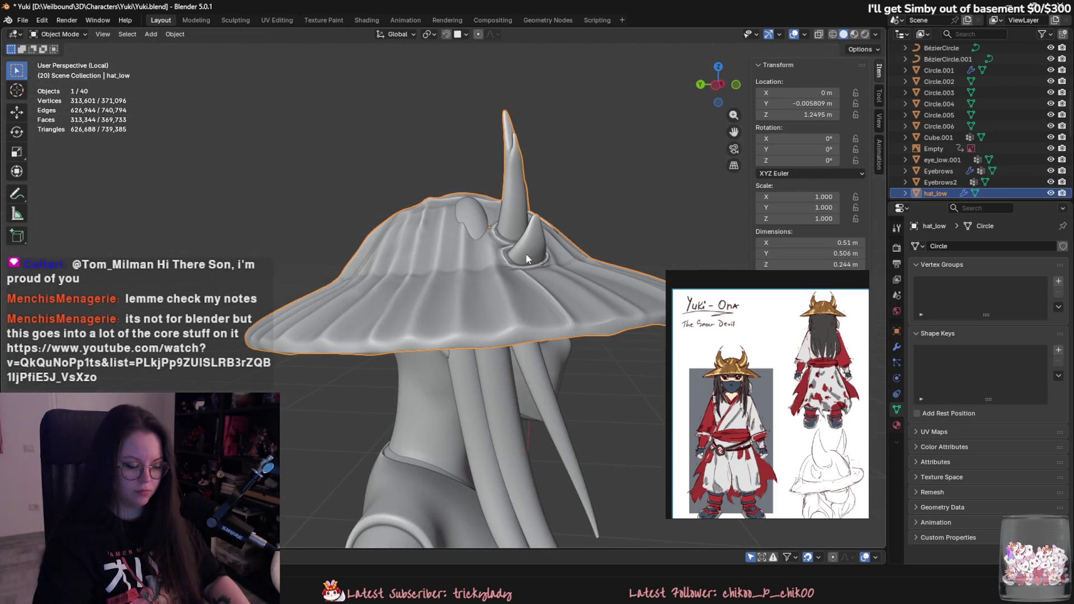
pyautogui.click(475, 217)
pyautogui.press('Tab')
pyautogui.moveTo(475, 217)
pyautogui.mouseDown(button='middle')
pyautogui.moveTo(617, 235)
pyautogui.moveTo(426, 365)
pyautogui.moveTo(468, 297)
pyautogui.mouseUp(button='middle')
pyautogui.press('g')
pyautogui.click(606, 255)
pyautogui.press('Tab')
pyautogui.click(472, 302)
pyautogui.press('h')
# Step: Set a lower control point of back strand NurbsPath.006 to radius 1.555
pyautogui.click(467, 297)
pyautogui.press('Tab')
pyautogui.click(451, 259)
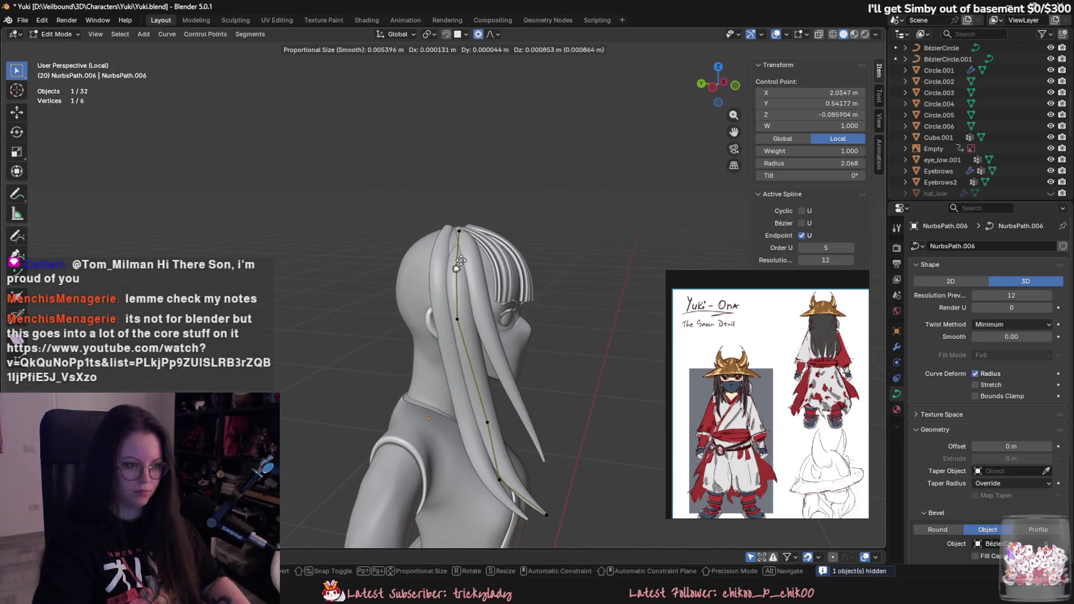
pyautogui.click(459, 237)
pyautogui.scroll(3, 459, 237)
pyautogui.moveTo(459, 237)
pyautogui.mouseDown(button='middle')
pyautogui.moveTo(575, 337)
pyautogui.moveTo(454, 253)
pyautogui.moveTo(486, 346)
pyautogui.mouseUp(button='middle')
pyautogui.click(454, 252)
pyautogui.hotkey('alt', 's')
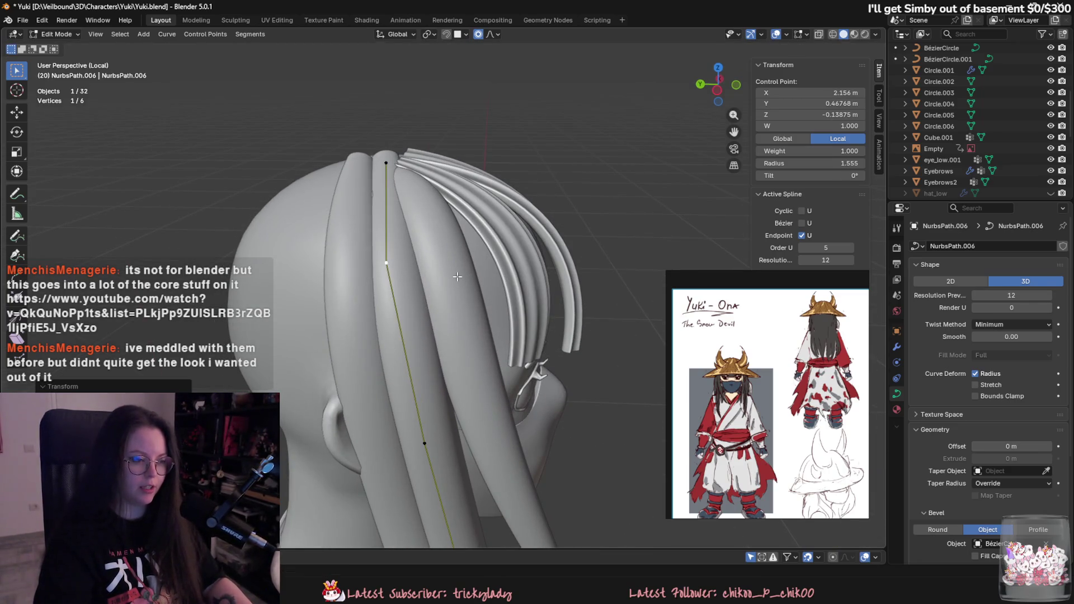
# Step: Thin the back strands to radius 1.196 and 0.760 and raise a top point vertically
pyautogui.hotkey('alt', 'a')
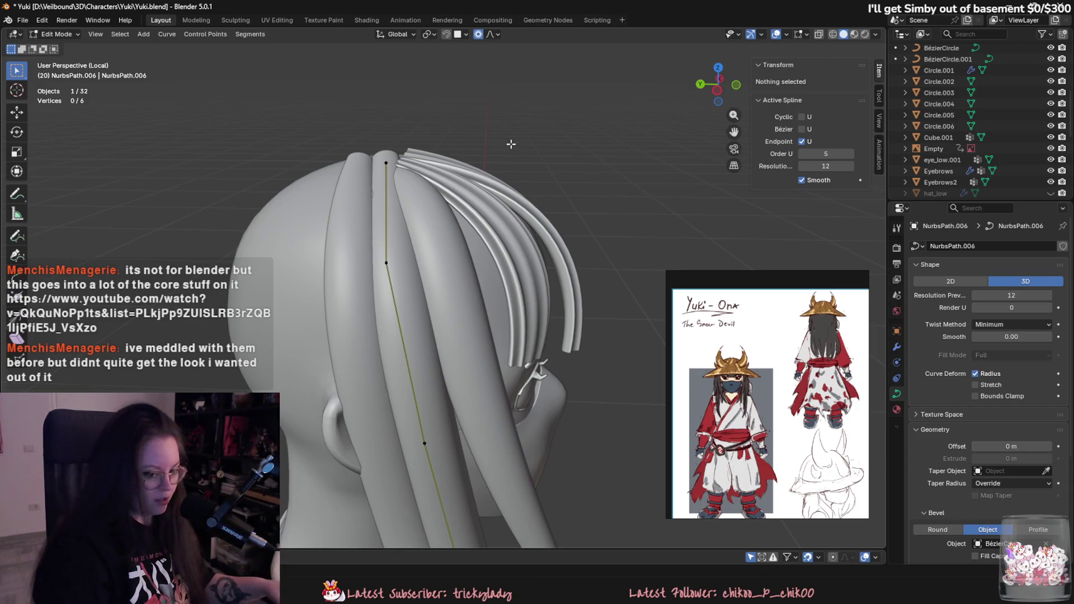
pyautogui.moveTo(510, 143); pyautogui.dragTo(491, 332, button='middle')
pyautogui.click(510, 280)
pyautogui.moveTo(510, 280)
pyautogui.mouseDown(button='middle')
pyautogui.moveTo(551, 378)
pyautogui.moveTo(599, 359)
pyautogui.moveTo(405, 134)
pyautogui.moveTo(448, 212)
pyautogui.moveTo(432, 174)
pyautogui.mouseUp(button='middle')
pyautogui.click(431, 174)
pyautogui.press('g')
pyautogui.press('z')
pyautogui.click(479, 175)
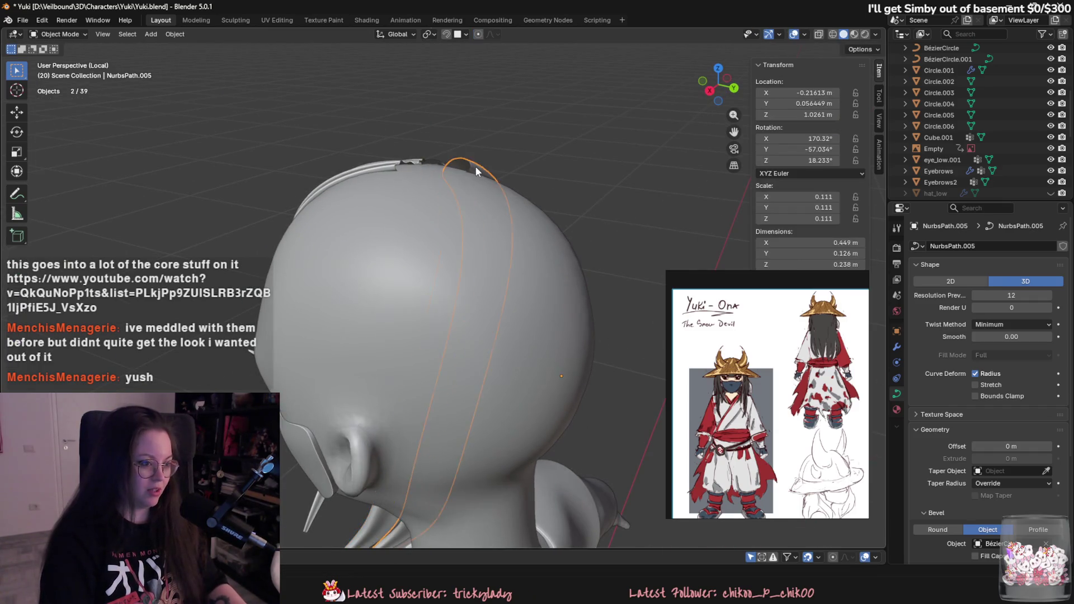
# Step: Adjust the front strand's top point position and height, undoing the last move
pyautogui.click(458, 179)
pyautogui.press('g')
pyautogui.click(473, 213)
pyautogui.moveTo(473, 213)
pyautogui.mouseDown(button='middle')
pyautogui.moveTo(454, 360)
pyautogui.moveTo(448, 280)
pyautogui.moveTo(456, 291)
pyautogui.mouseUp(button='middle')
pyautogui.press('g')
pyautogui.press('z')
pyautogui.click(457, 290)
pyautogui.hotkey('ctrl', 'z')
pyautogui.hotkey('ctrl', 'z')
# Step: Return to Object Mode, exit local view to show the full character, and save Yuki.blend
pyautogui.rightClick(436, 270)
pyautogui.press('Tab')
pyautogui.moveTo(436, 269)
pyautogui.mouseDown(button='middle')
pyautogui.moveTo(411, 267)
pyautogui.moveTo(478, 246)
pyautogui.mouseUp(button='middle')
pyautogui.click(478, 246)
pyautogui.press('KP_Divide')
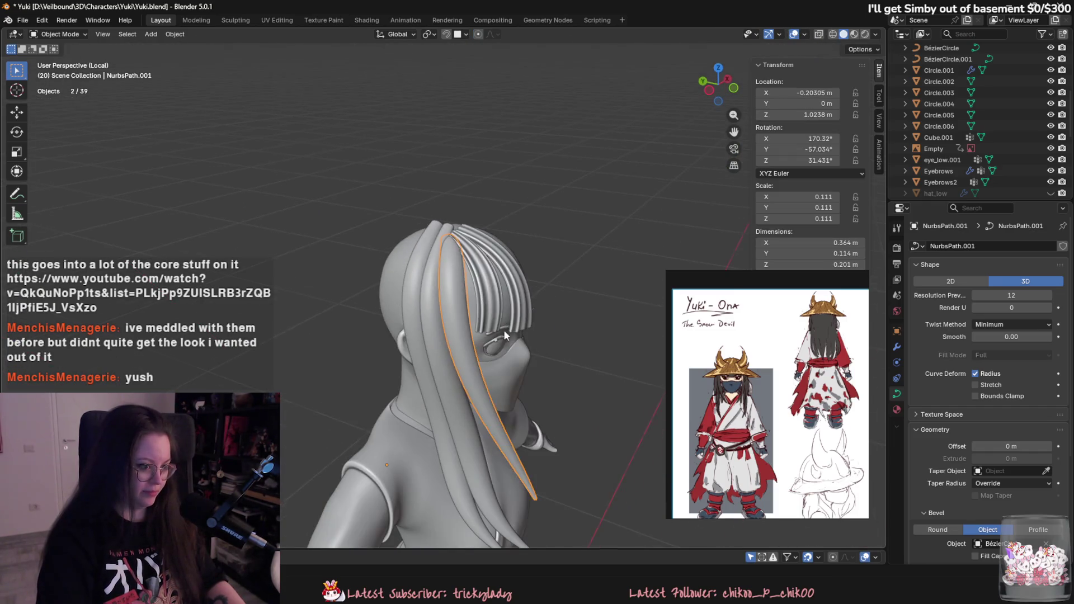
pyautogui.hotkey('ctrl', 's')
pyautogui.moveTo(462, 386); pyautogui.dragTo(527, 392, button='middle')
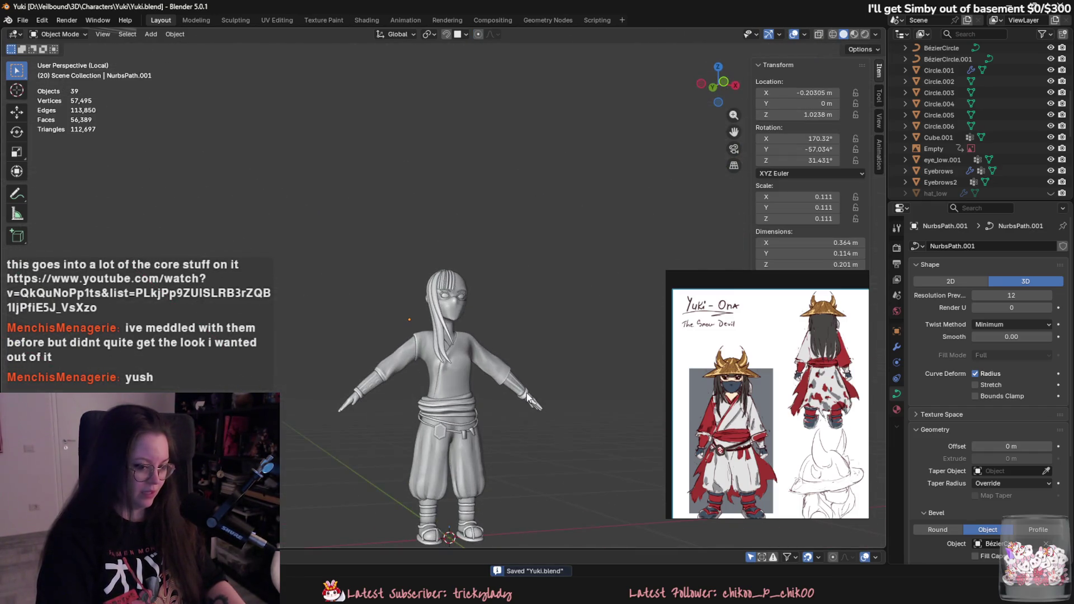
# Step: Raise a control point of the back hair strand straight up along Z
pyautogui.scroll(3, 726, 385)
pyautogui.scroll(-4, 721, 389)
pyautogui.scroll(2, 711, 399)
pyautogui.scroll(3, 710, 399)
pyautogui.scroll(-4, 727, 399)
pyautogui.scroll(2, 749, 399)
pyautogui.moveTo(749, 399); pyautogui.dragTo(722, 401)
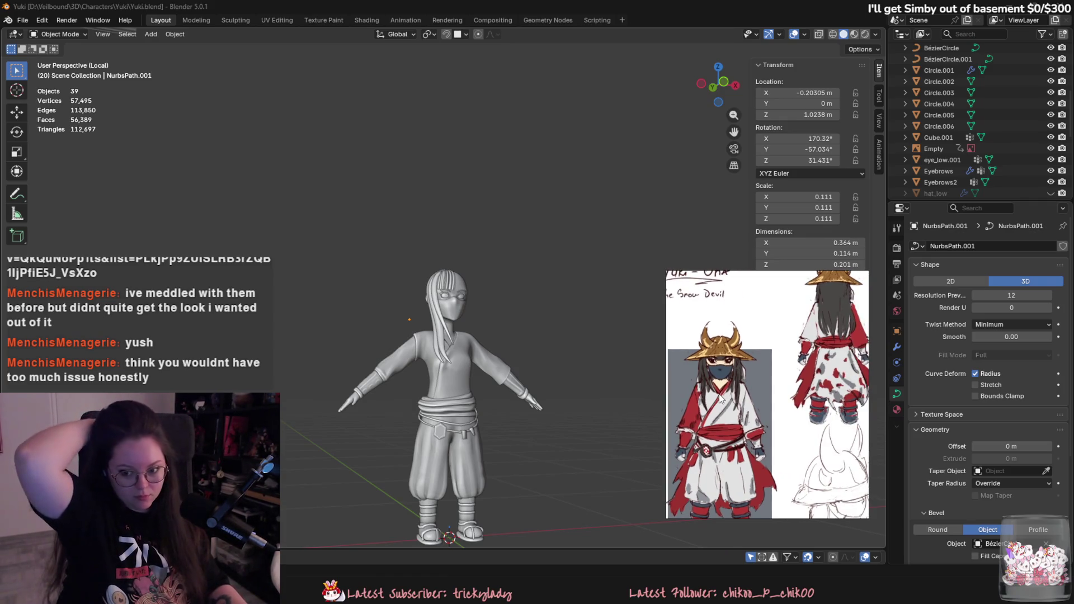
pyautogui.moveTo(727, 280)
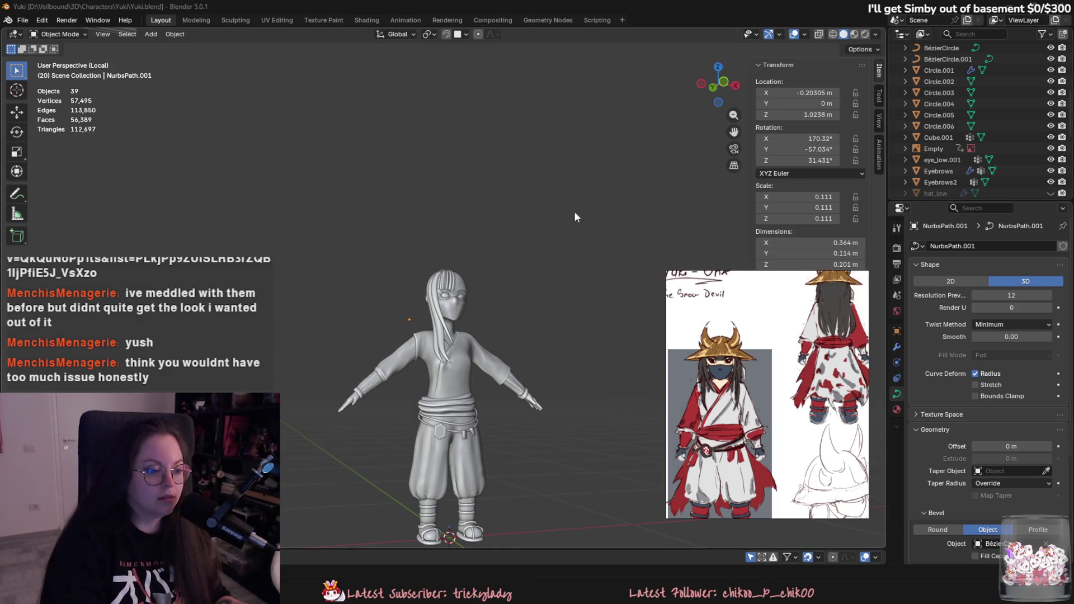
pyautogui.scroll(5, 505, 291)
pyautogui.moveTo(505, 291)
pyautogui.mouseDown(button='middle')
pyautogui.moveTo(428, 257)
pyautogui.moveTo(441, 241)
pyautogui.moveTo(509, 251)
pyautogui.moveTo(447, 230)
pyautogui.moveTo(585, 206)
pyautogui.moveTo(593, 171)
pyautogui.moveTo(421, 159)
pyautogui.moveTo(358, 202)
pyautogui.moveTo(459, 347)
pyautogui.moveTo(596, 371)
pyautogui.moveTo(408, 338)
pyautogui.moveTo(421, 343)
pyautogui.moveTo(472, 304)
pyautogui.moveTo(510, 338)
pyautogui.moveTo(546, 348)
pyautogui.moveTo(569, 402)
pyautogui.moveTo(534, 312)
pyautogui.moveTo(480, 302)
pyautogui.moveTo(414, 262)
pyautogui.moveTo(481, 252)
pyautogui.moveTo(553, 298)
pyautogui.moveTo(559, 279)
pyautogui.moveTo(520, 362)
pyautogui.moveTo(505, 434)
pyautogui.mouseUp(button='middle')
pyautogui.click(440, 241)
pyautogui.press('Tab')
pyautogui.press('g')
pyautogui.press('z')
pyautogui.keyDown('alt'); pyautogui.scroll(3, 462, 219); pyautogui.keyUp('alt')
pyautogui.click(592, 172)
pyautogui.press('Tab')
# Step: Reposition one control point on the front hair strand
pyautogui.click(423, 159)
pyautogui.press('Tab')
pyautogui.click(391, 241)
pyautogui.press('g')
pyautogui.click(545, 358)
pyautogui.press('Tab')
# Step: Duplicate the front strand, rotating and moving the copy around the head
pyautogui.hotkey('shift', 'd')
pyautogui.press('r')
pyautogui.press('g')
pyautogui.click(519, 325)
# Step: Thicken the copy near its top and drape its lower points onto the shoulder
pyautogui.press('Tab')
pyautogui.click(496, 224)
pyautogui.click(481, 273)
pyautogui.click(549, 226)
pyautogui.press('g')
pyautogui.click(549, 299)
pyautogui.press('Tab')
pyautogui.press('Tab')
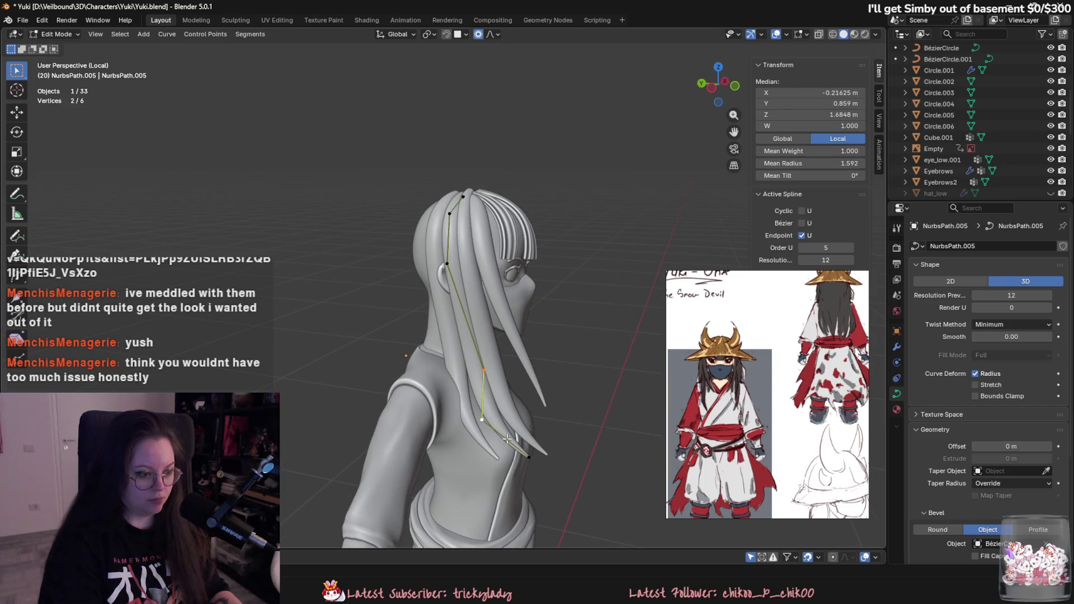
pyautogui.press('g')
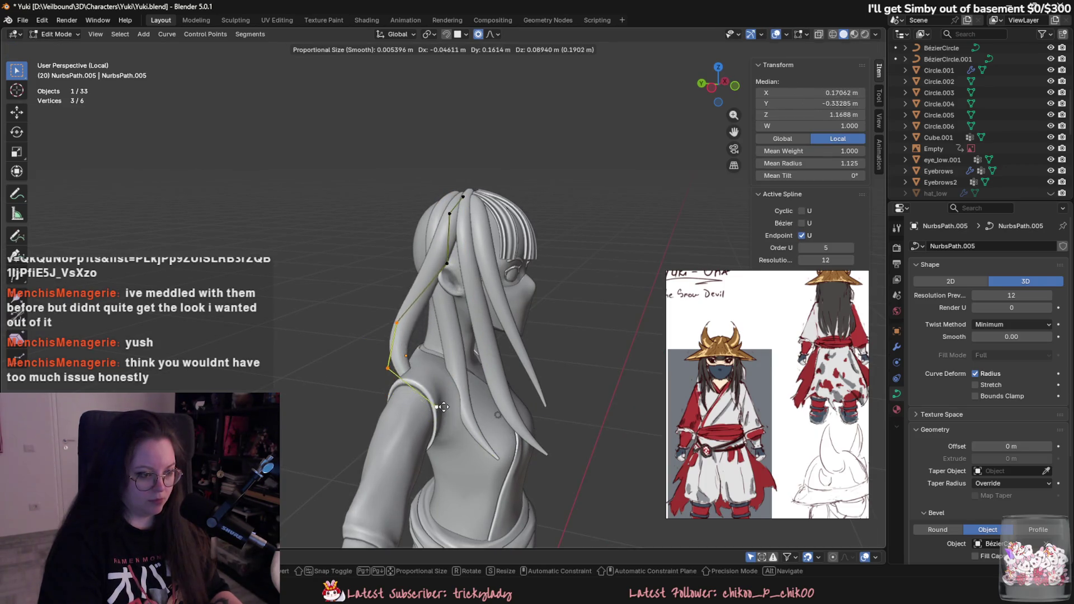
pyautogui.click(411, 403)
# Step: Pull the copy's bottom point down the back and tilt the strand at an upper point
pyautogui.moveTo(411, 406)
pyautogui.mouseDown(button='middle')
pyautogui.moveTo(419, 358)
pyautogui.moveTo(520, 378)
pyautogui.mouseUp(button='middle')
pyautogui.click(419, 358)
pyautogui.press('g')
pyautogui.click(463, 352)
pyautogui.click(435, 476)
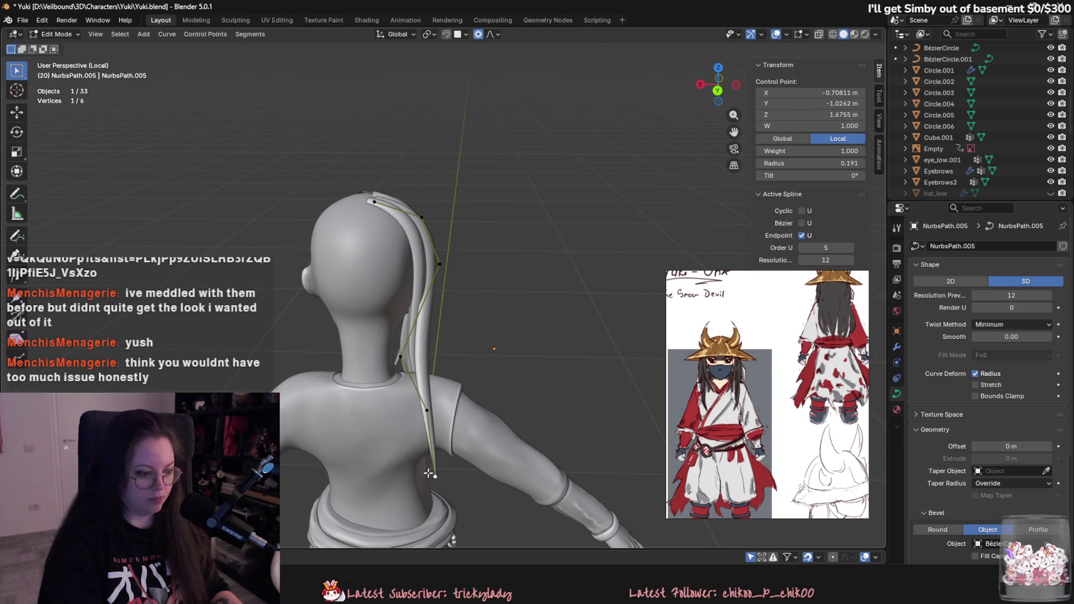
pyautogui.moveTo(447, 436)
pyautogui.mouseDown(button='middle')
pyautogui.moveTo(411, 410)
pyautogui.moveTo(435, 354)
pyautogui.mouseUp(button='middle')
pyautogui.press('g')
pyautogui.click(431, 415)
pyautogui.click(436, 354)
pyautogui.hotkey('ctrl', 't')
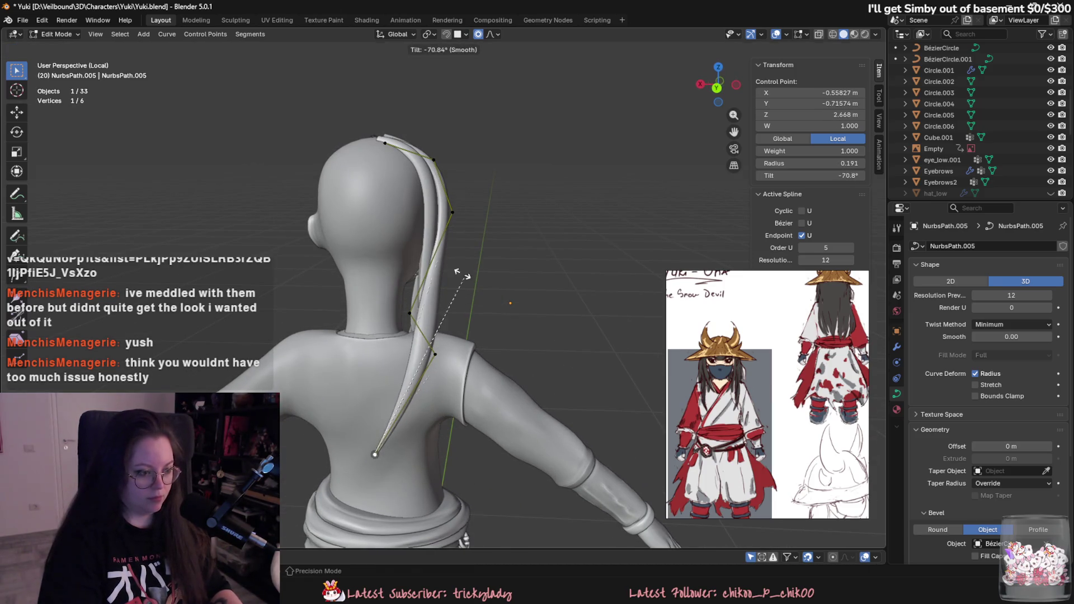
pyautogui.moveTo(421, 293); pyautogui.dragTo(476, 397, button='middle')
pyautogui.press('Tab')
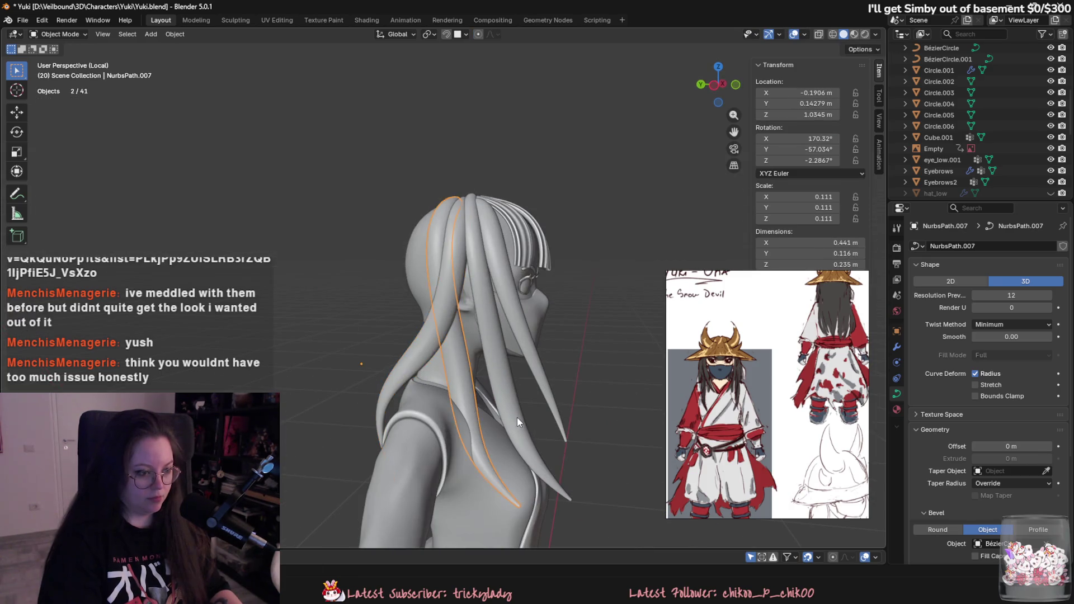
# Step: Fatten the NurbsPath.006 strand at its selected point
pyautogui.click(517, 417)
pyautogui.press('Tab')
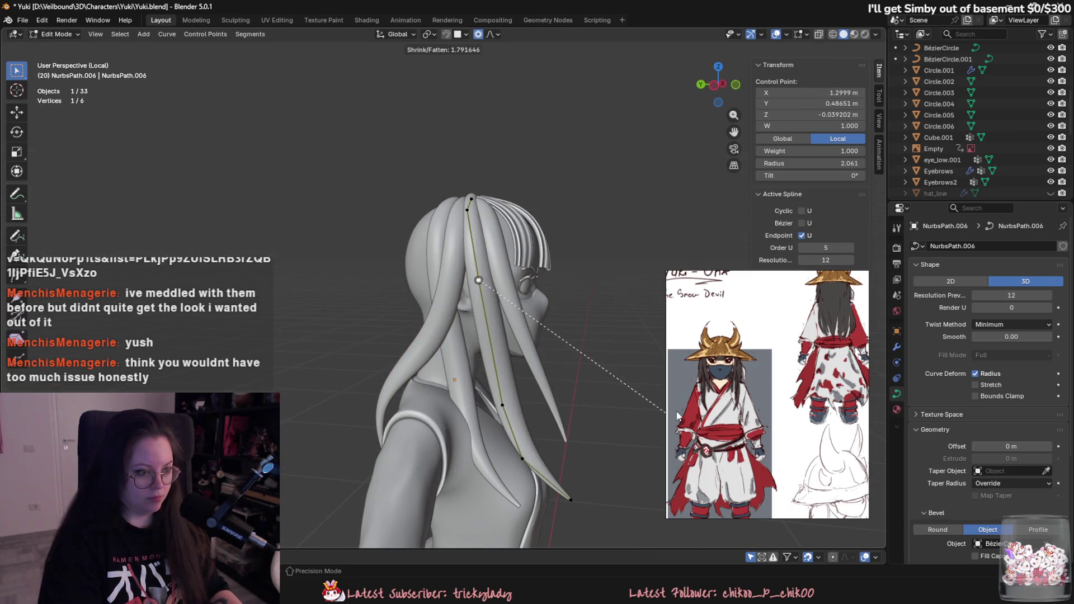
pyautogui.moveTo(559, 393); pyautogui.dragTo(615, 371, button='middle')
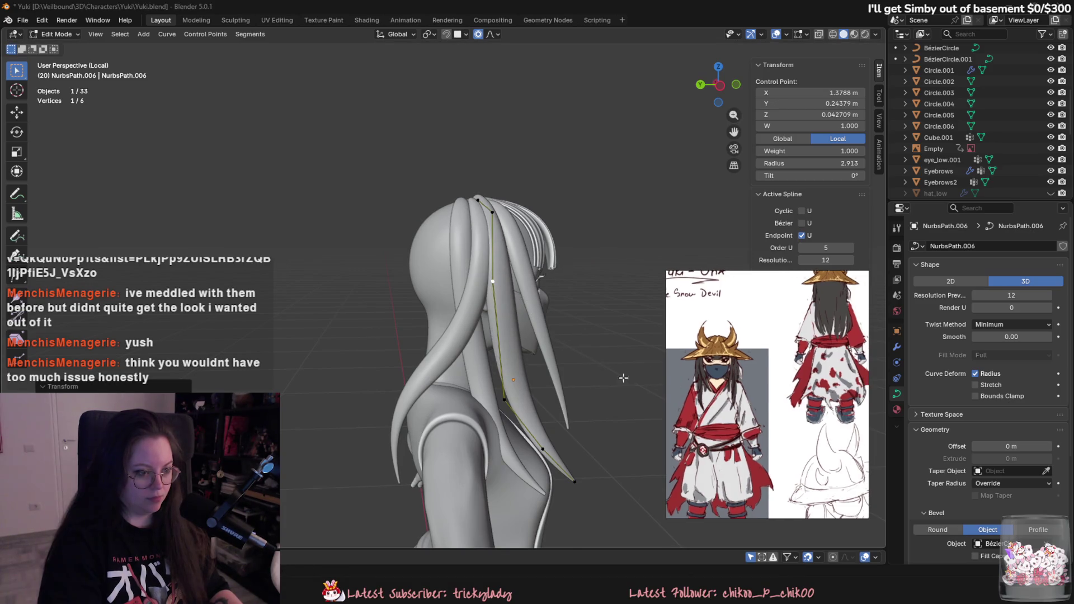
pyautogui.click(512, 399)
pyautogui.press('Tab')
# Step: Move NurbsPath.007's three lower control points down the character's back
pyautogui.click(479, 411)
pyautogui.press('Tab')
pyautogui.click(476, 454)
pyautogui.keyDown('shift'); pyautogui.click(481, 398); pyautogui.keyUp('shift')
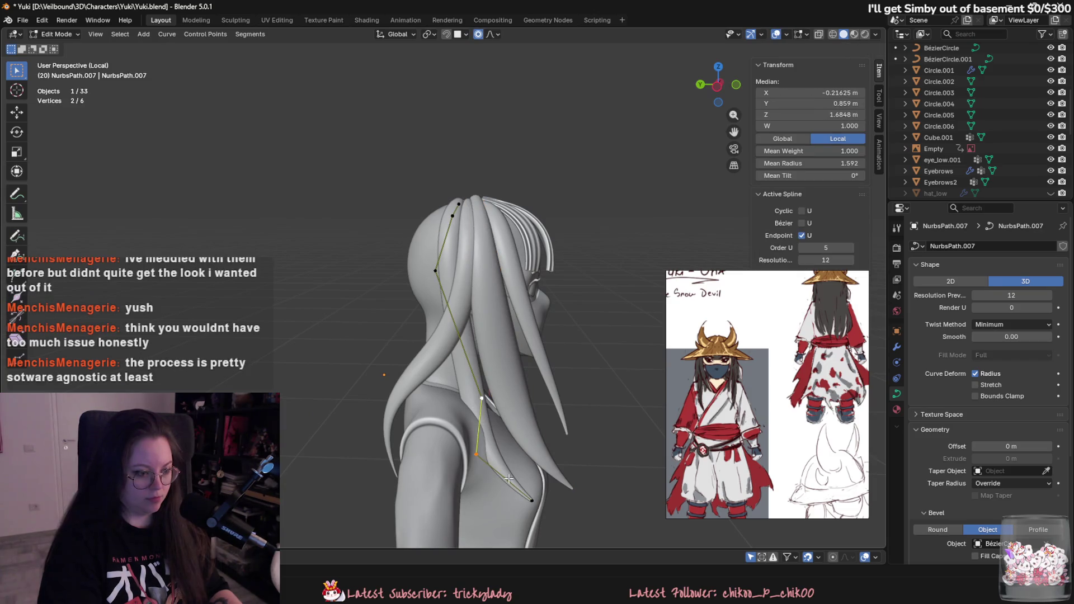
pyautogui.keyDown('shift'); pyautogui.click(531, 501); pyautogui.keyUp('shift')
pyautogui.press('g')
pyautogui.click(435, 475)
pyautogui.press('g')
pyautogui.click(481, 425)
pyautogui.moveTo(481, 425); pyautogui.dragTo(588, 418, button='middle')
pyautogui.press('g')
pyautogui.click(588, 418)
# Step: Fine-tune single NurbsPath.007 points along the back, then leave Edit Mode and deselect all
pyautogui.click(454, 331)
pyautogui.press('g')
pyautogui.click(455, 331)
pyautogui.moveTo(455, 331)
pyautogui.mouseDown(button='middle')
pyautogui.moveTo(417, 355)
pyautogui.moveTo(548, 408)
pyautogui.moveTo(565, 436)
pyautogui.moveTo(593, 431)
pyautogui.moveTo(566, 434)
pyautogui.moveTo(534, 410)
pyautogui.moveTo(509, 413)
pyautogui.moveTo(530, 409)
pyautogui.mouseUp(button='middle')
pyautogui.press('g')
pyautogui.click(563, 415)
pyautogui.click(530, 408)
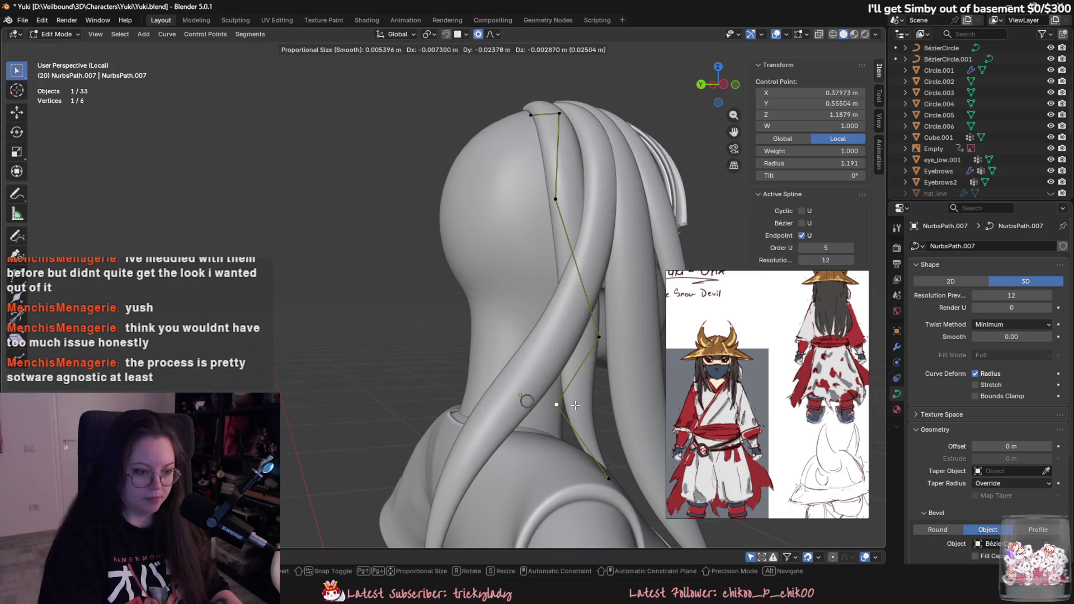
pyautogui.click(555, 213)
pyautogui.moveTo(555, 212)
pyautogui.mouseDown(button='middle')
pyautogui.moveTo(651, 312)
pyautogui.moveTo(523, 408)
pyautogui.moveTo(454, 407)
pyautogui.moveTo(324, 329)
pyautogui.moveTo(505, 458)
pyautogui.mouseUp(button='middle')
pyautogui.press('Tab')
pyautogui.hotkey('alt', 'a')
# Step: Orbit between front, side-back and head views of Yuki's hair
pyautogui.scroll(-2, 324, 330)
pyautogui.scroll(2, 440, 416)
pyautogui.moveTo(439, 416); pyautogui.dragTo(380, 372, button='middle')
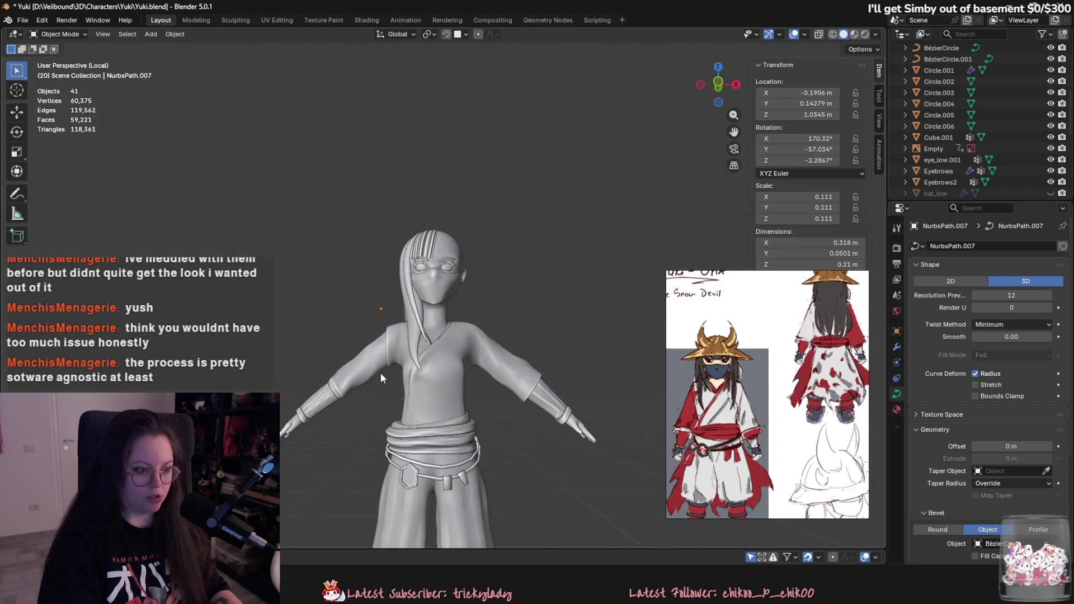
pyautogui.scroll(2, 407, 396)
pyautogui.scroll(-3, 441, 381)
pyautogui.moveTo(475, 404)
pyautogui.mouseDown(button='middle')
pyautogui.moveTo(557, 425)
pyautogui.moveTo(546, 424)
pyautogui.mouseUp(button='middle')
pyautogui.scroll(3, 517, 430)
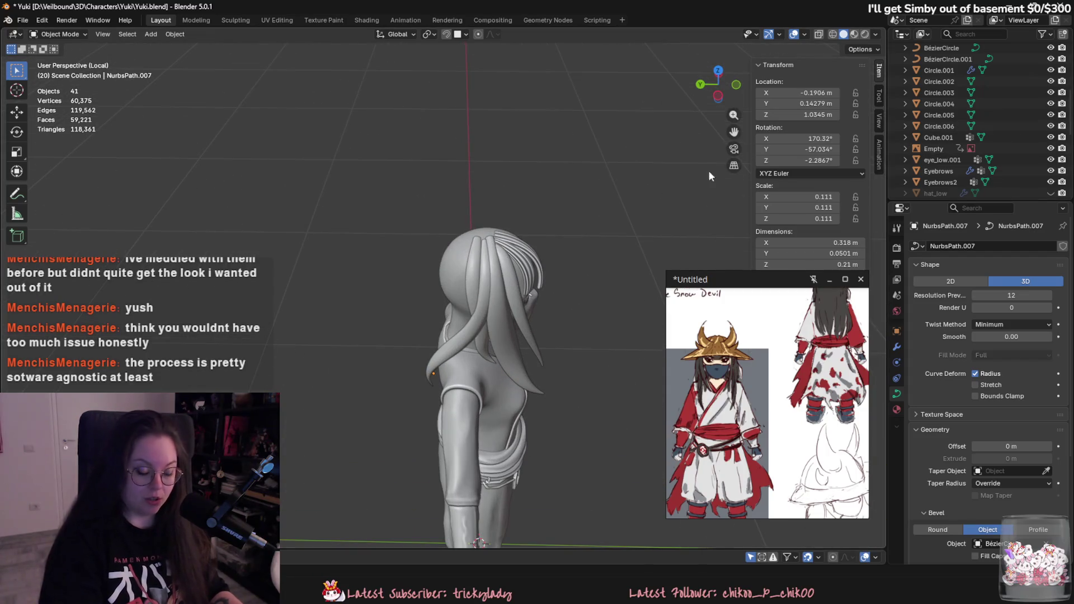
pyautogui.moveTo(603, 248)
pyautogui.mouseDown(button='middle')
pyautogui.moveTo(614, 214)
pyautogui.moveTo(436, 277)
pyautogui.moveTo(440, 318)
pyautogui.moveTo(299, 302)
pyautogui.moveTo(419, 319)
pyautogui.moveTo(544, 317)
pyautogui.moveTo(542, 338)
pyautogui.moveTo(250, 344)
pyautogui.moveTo(349, 354)
pyautogui.moveTo(476, 332)
pyautogui.moveTo(516, 345)
pyautogui.moveTo(526, 448)
pyautogui.mouseUp(button='middle')
# Step: Bring the YouTube hair-cards tutorial forward and snap it beside Blender
pyautogui.scroll(-2, 440, 317)
pyautogui.click(530, 545)
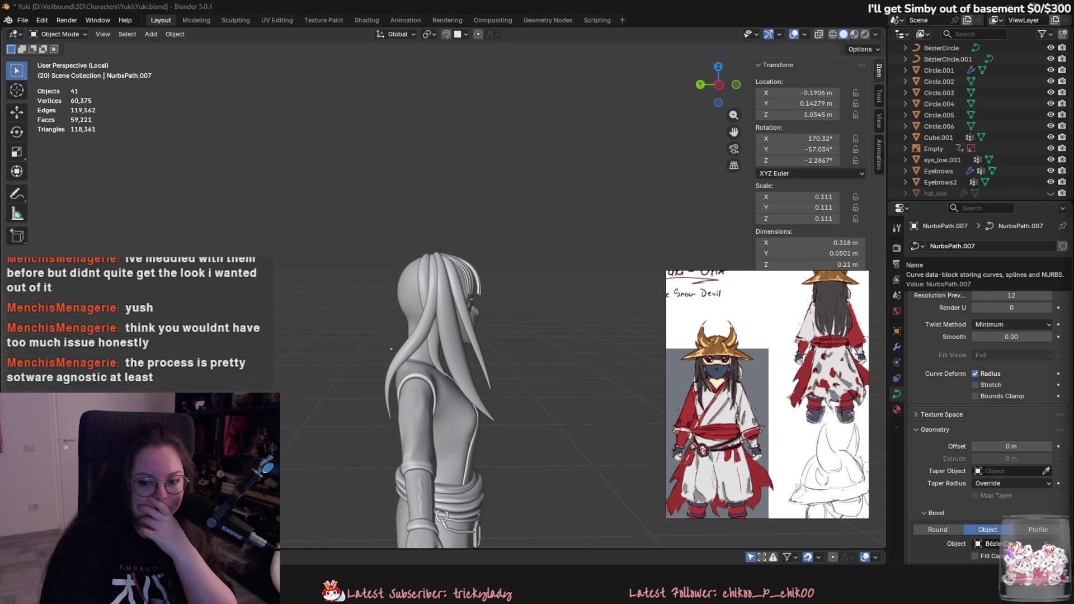
pyautogui.moveTo(1062, 10); pyautogui.dragTo(3, 10)
# Step: Float the tutorial window, start playback and skip ahead to about 3:10
pyautogui.click(248, 10)
pyautogui.moveTo(248, 10); pyautogui.dragTo(372, 15)
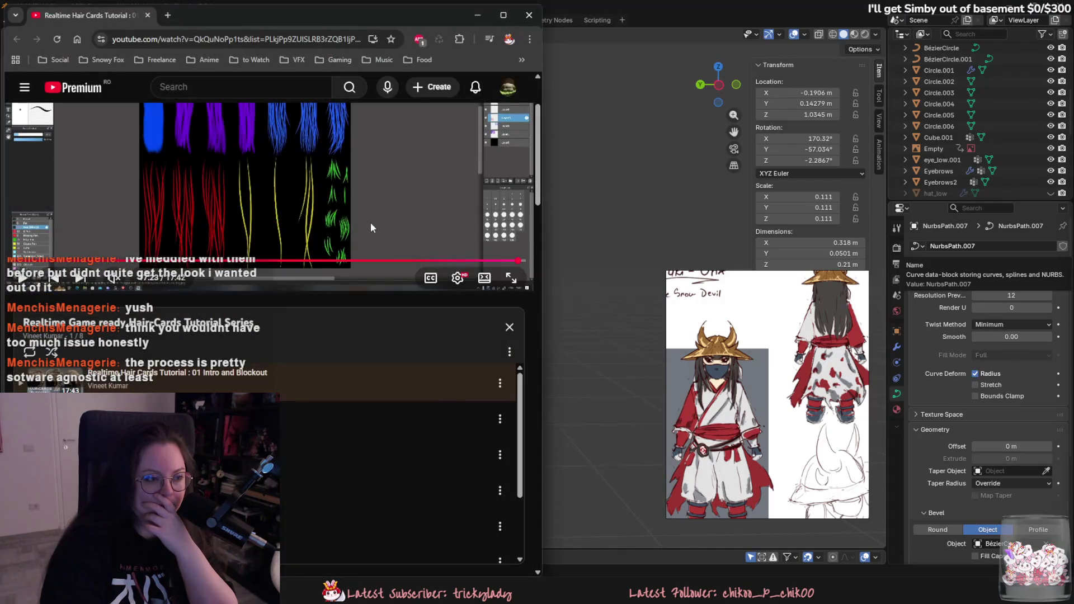
pyautogui.click(23, 386)
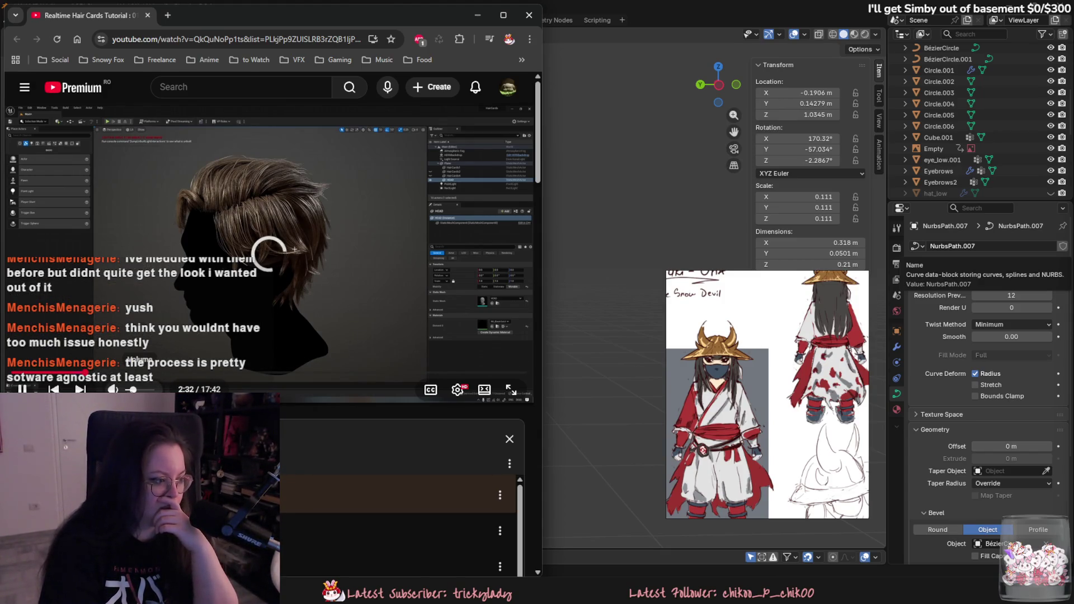
pyautogui.click(82, 372)
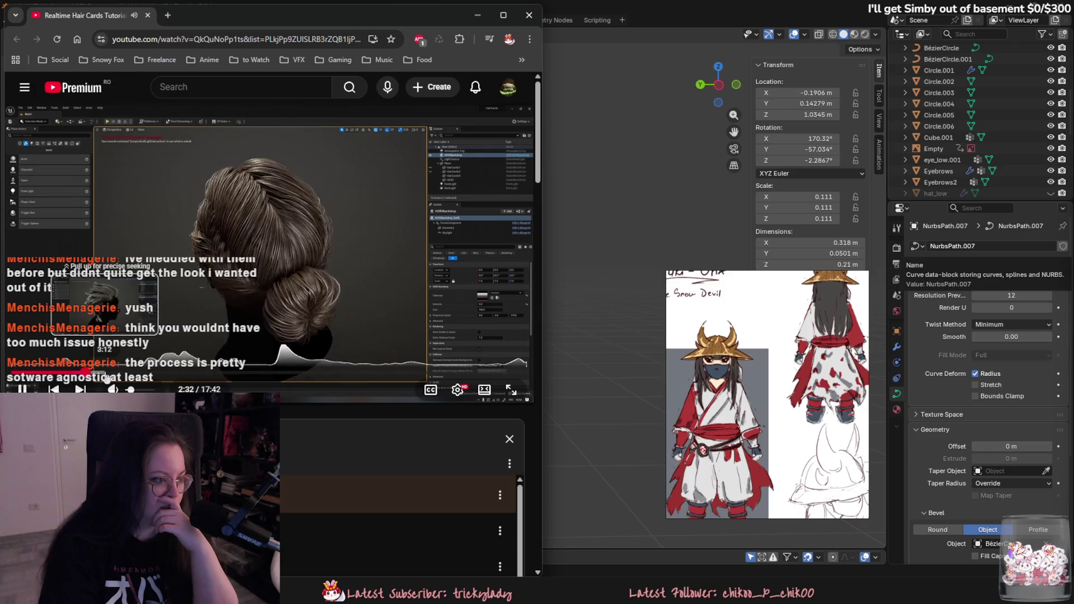
pyautogui.moveTo(101, 371); pyautogui.dragTo(319, 378)
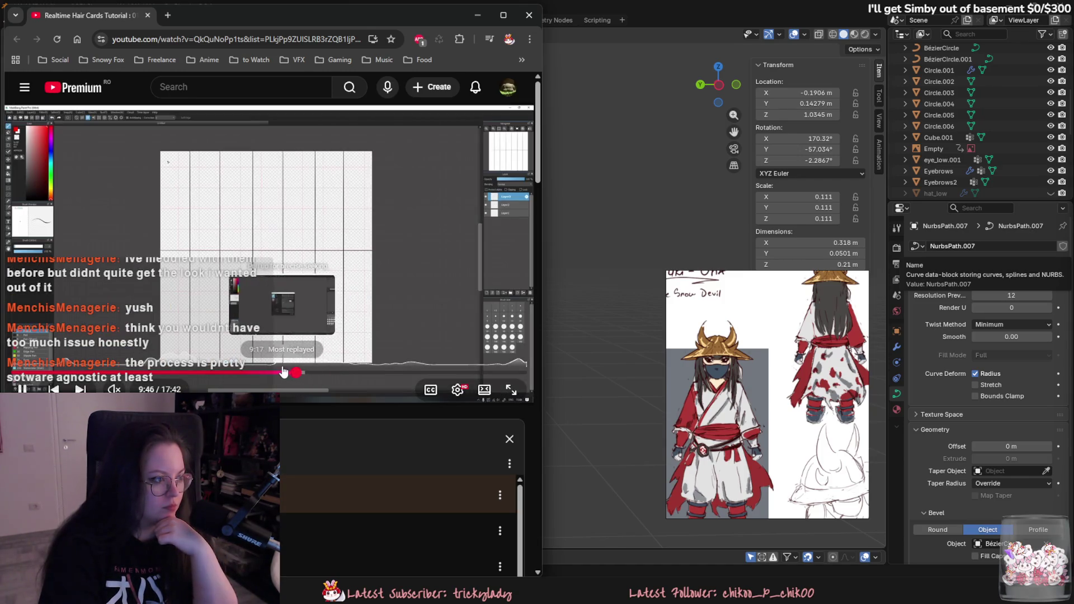
# Step: Scrub fullscreen through the blue, red, yellow and green strokes to the finished black-background texture
pyautogui.click(510, 393)
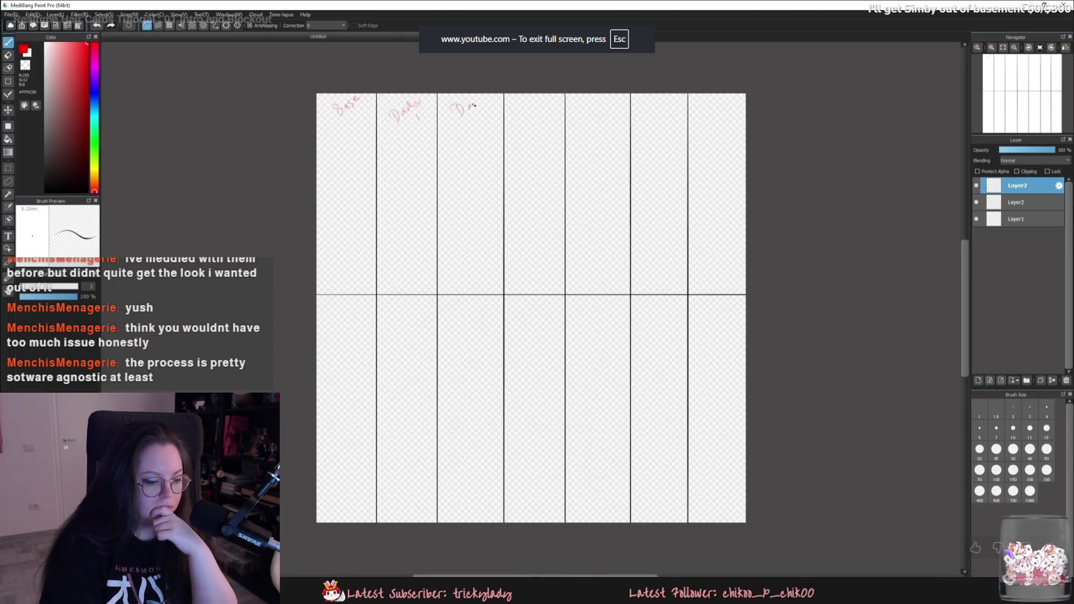
pyautogui.moveTo(612, 571); pyautogui.dragTo(637, 572)
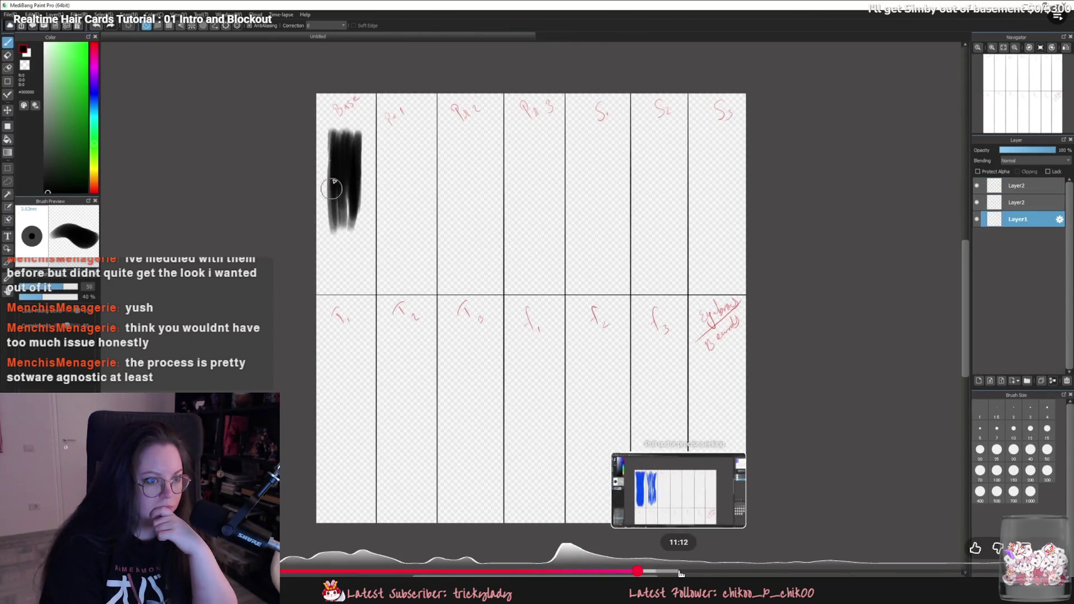
pyautogui.click(695, 571)
pyautogui.moveTo(754, 572)
pyautogui.mouseDown()
pyautogui.moveTo(744, 572)
pyautogui.moveTo(867, 571)
pyautogui.mouseUp()
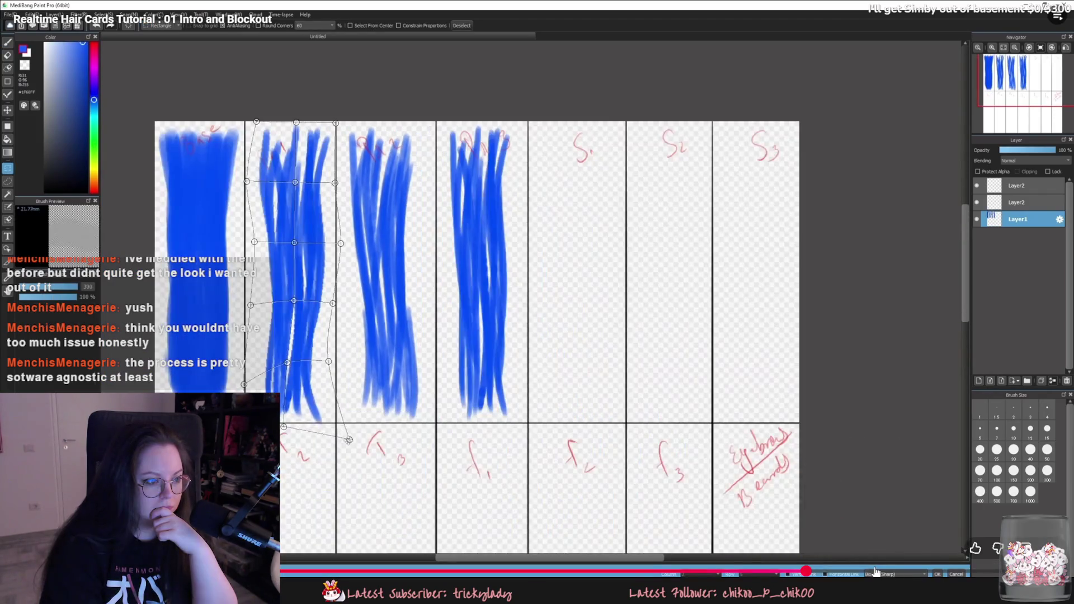
pyautogui.click(914, 573)
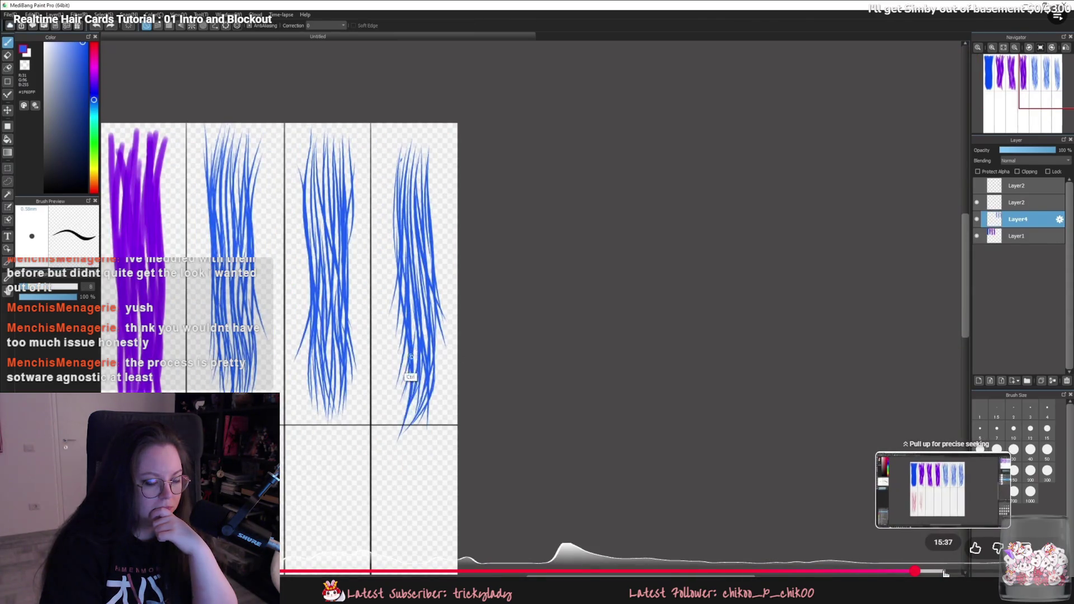
pyautogui.click(944, 573)
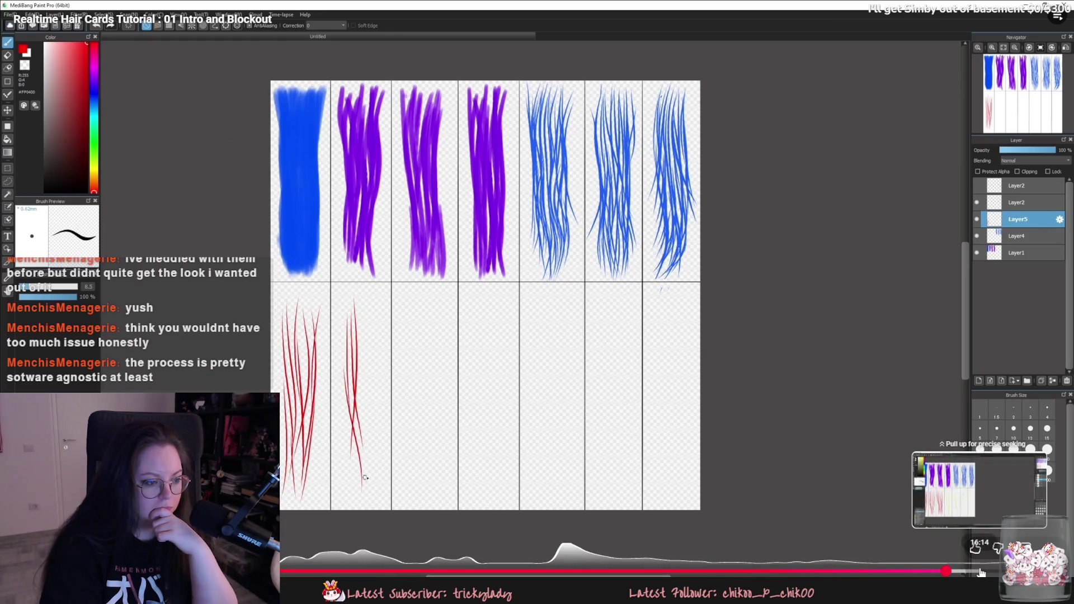
pyautogui.click(981, 572)
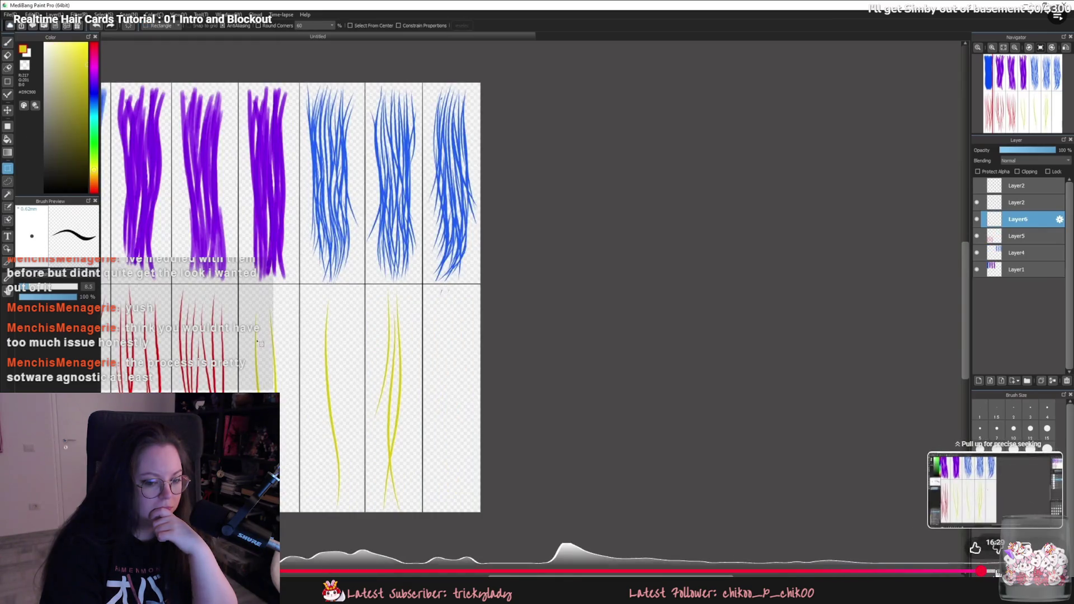
pyautogui.click(1000, 572)
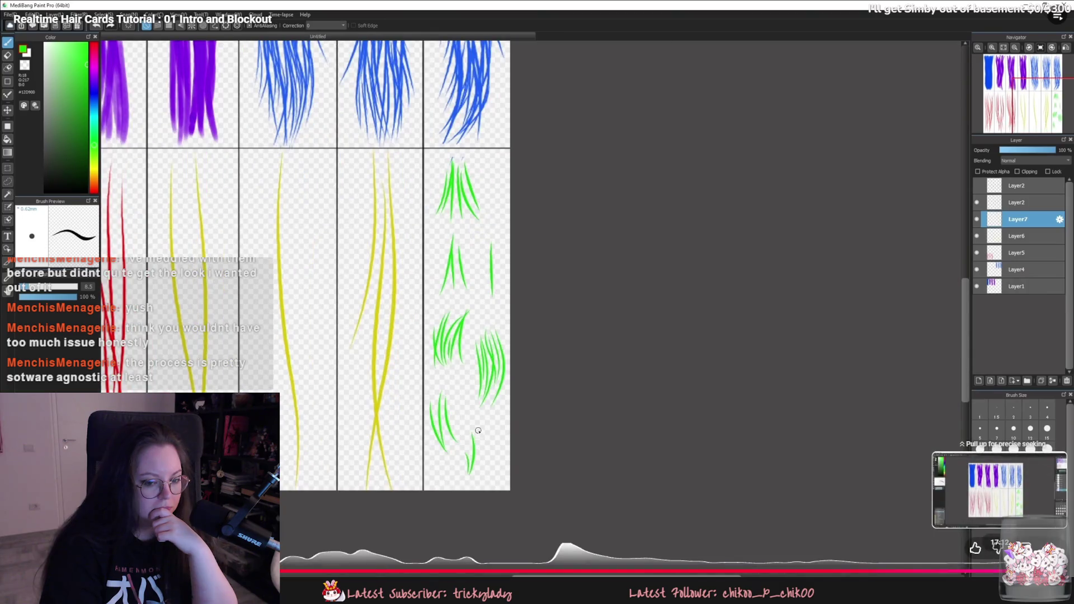
pyautogui.click(1004, 572)
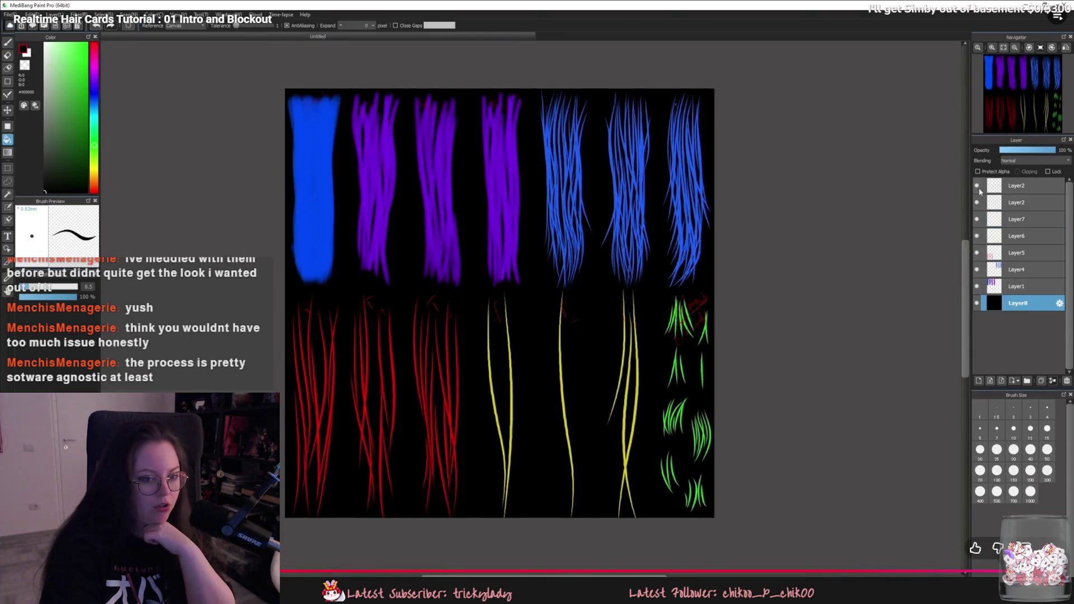
pyautogui.press('Escape')
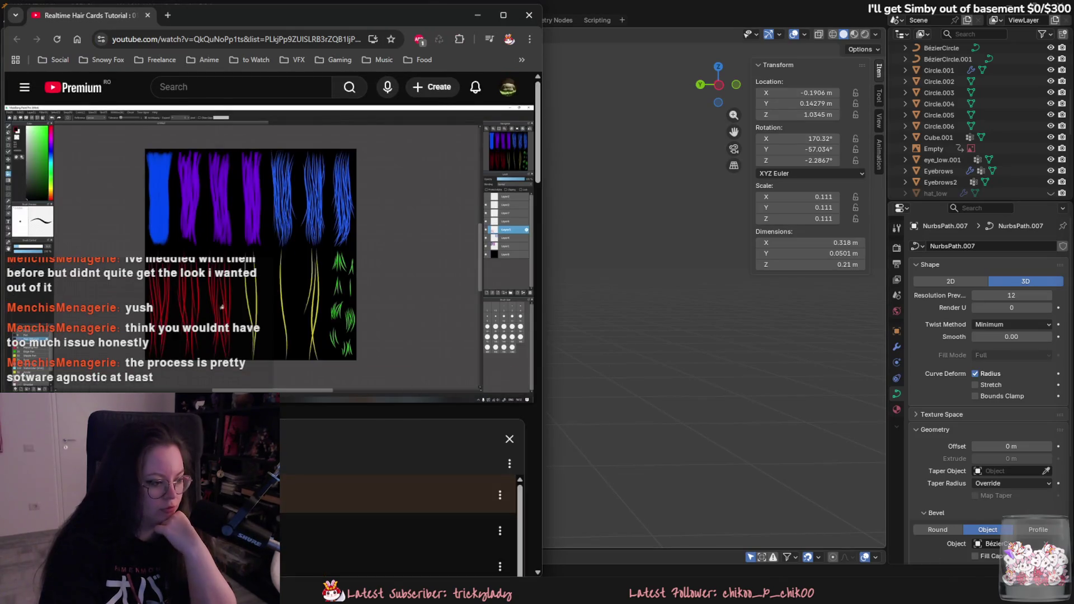
# Step: Open the next hair-cards episode from the playlist panel
pyautogui.click(511, 391)
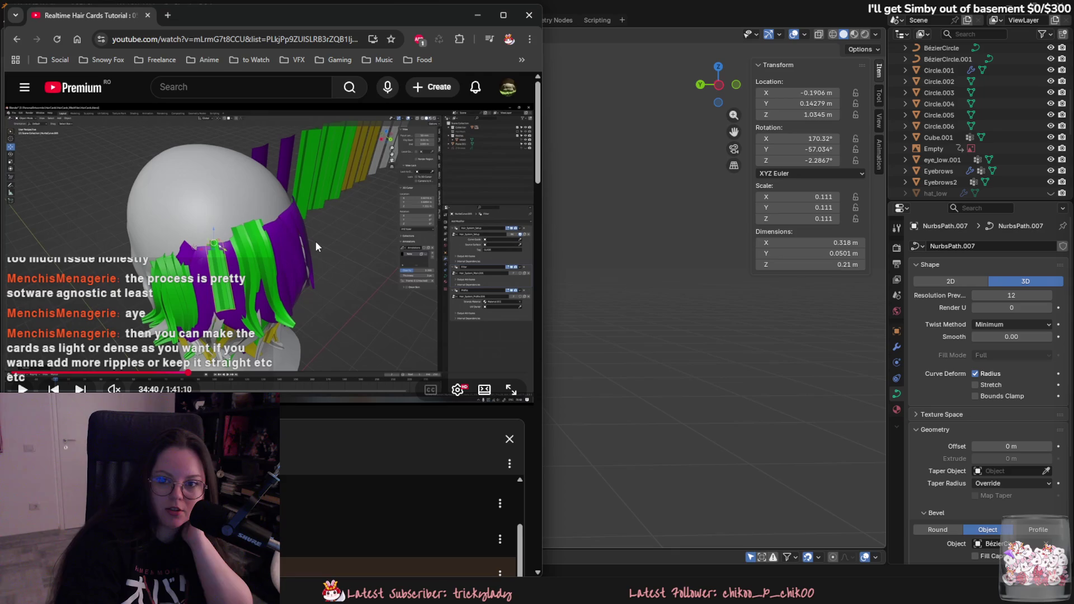
# Step: Skip the HairStyle1 episode from 43:40 to 1:38:19, pause it and view the playlist
pyautogui.click(311, 256)
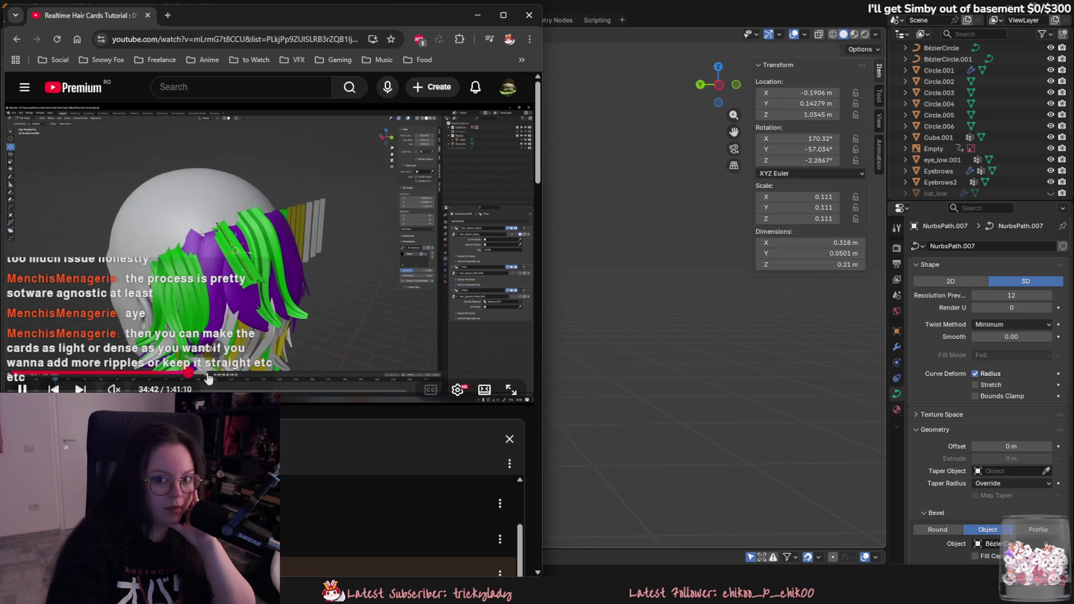
pyautogui.click(226, 374)
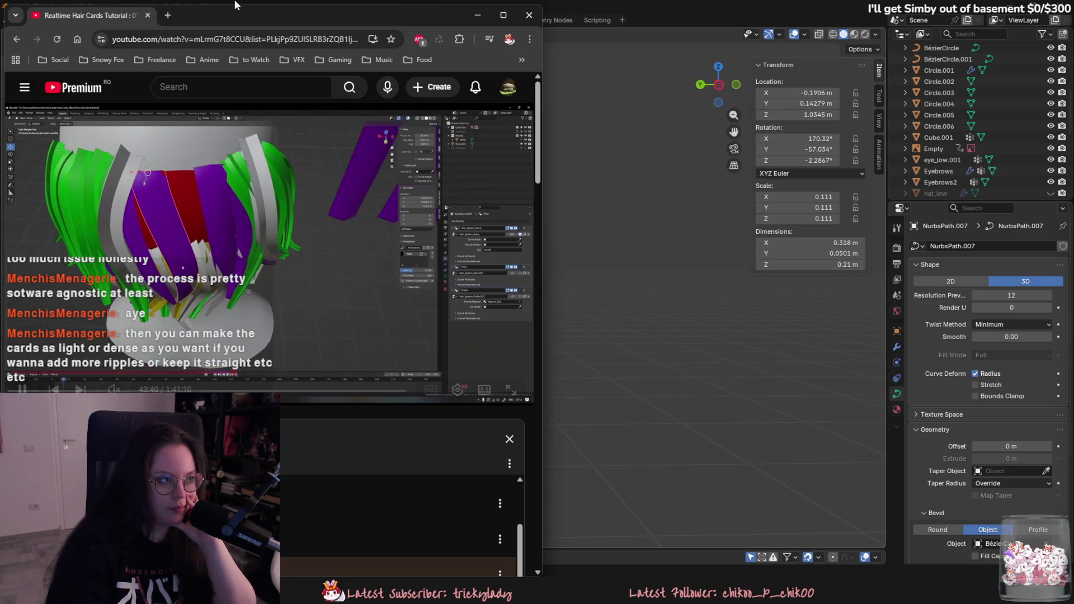
pyautogui.moveTo(235, 5)
pyautogui.mouseDown()
pyautogui.moveTo(632, 38)
pyautogui.moveTo(530, 18)
pyautogui.mouseUp()
pyautogui.click(557, 386)
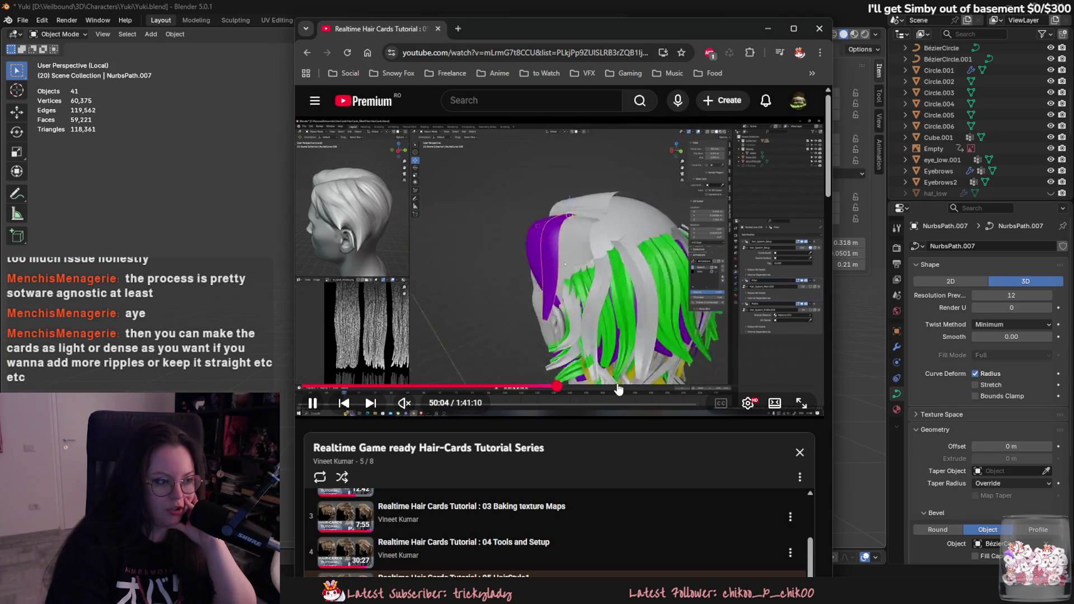
pyautogui.click(631, 386)
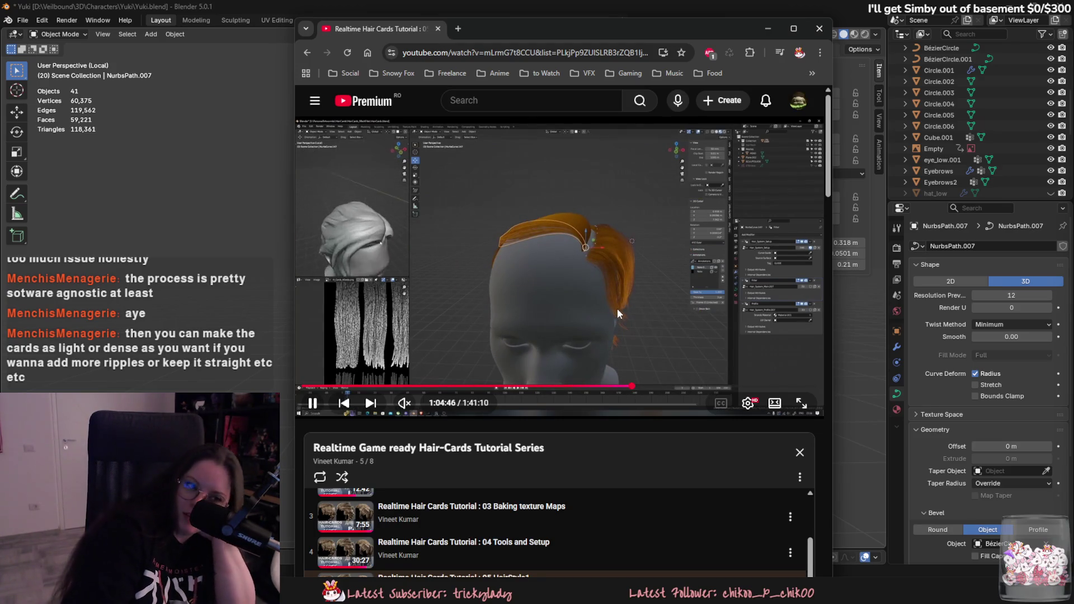
pyautogui.click(732, 387)
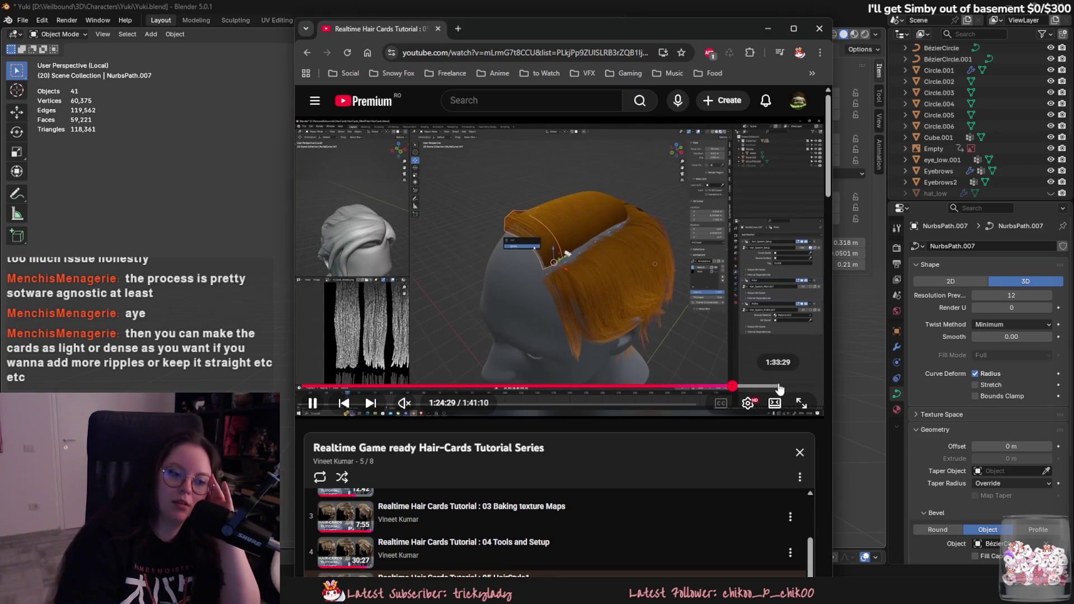
pyautogui.click(785, 386)
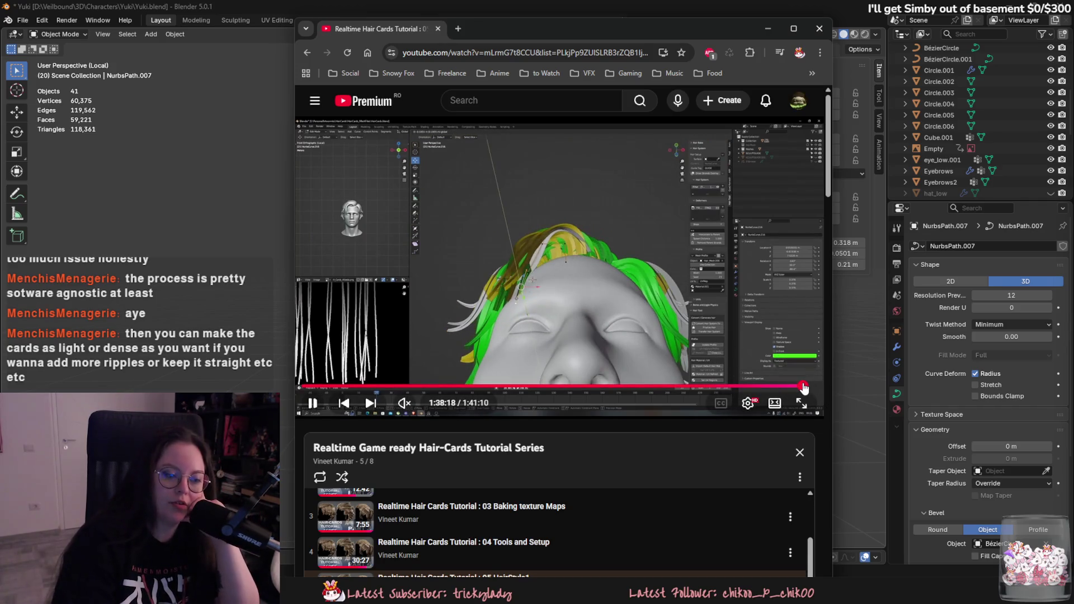
pyautogui.click(803, 387)
pyautogui.click(656, 330)
pyautogui.scroll(-5, 595, 337)
pyautogui.scroll(3, 573, 326)
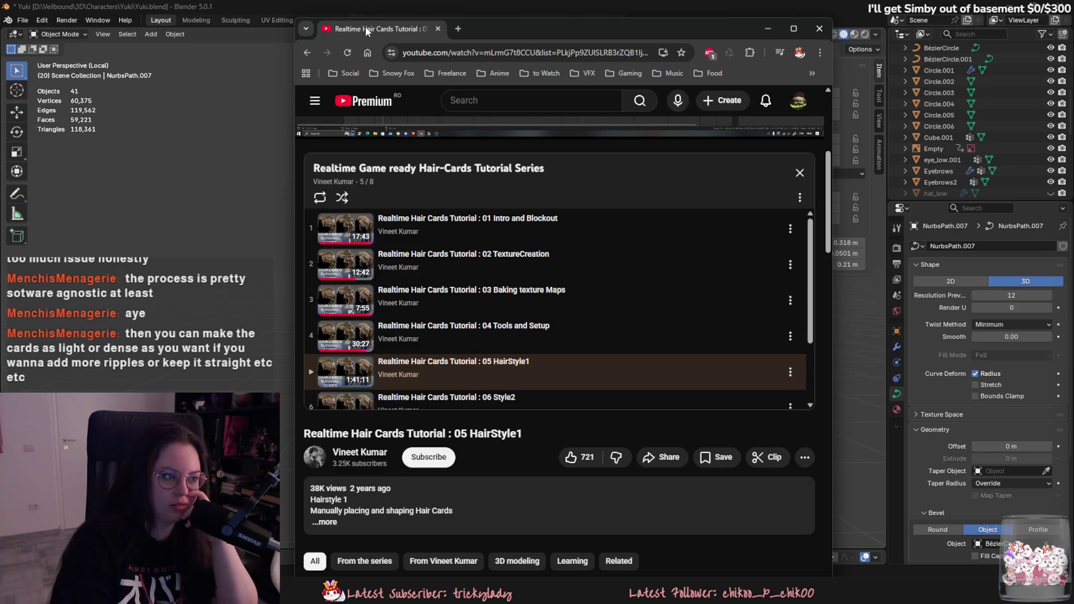
# Step: Switch to Blender to view Yuki from the front, then bring Google Images forward
pyautogui.hotkey('alt', 'Tab')
pyautogui.moveTo(514, 347)
pyautogui.mouseDown(button='middle')
pyautogui.moveTo(410, 346)
pyautogui.moveTo(492, 431)
pyautogui.mouseUp(button='middle')
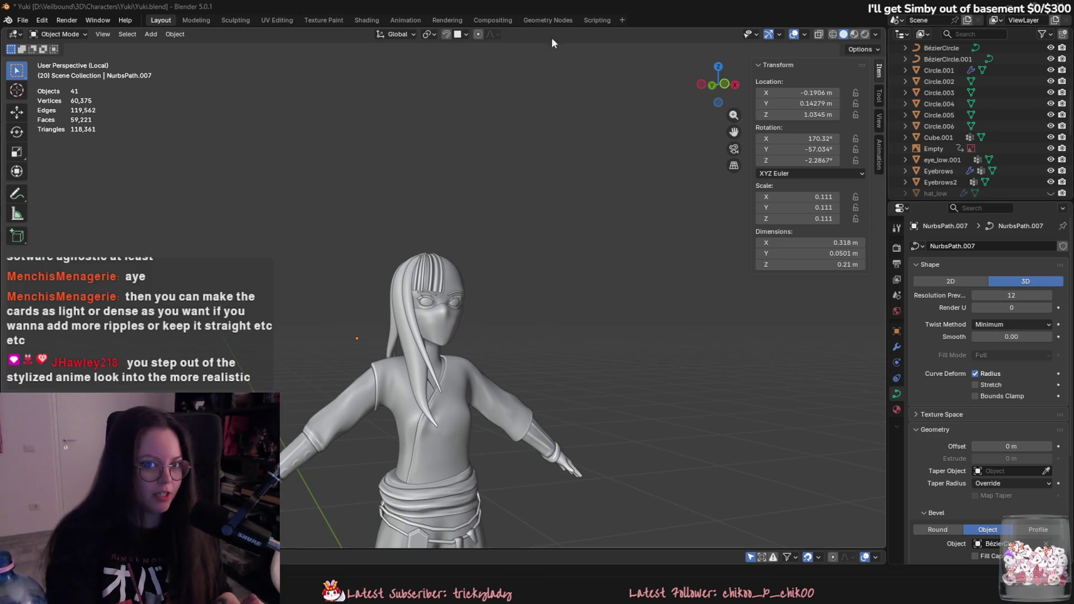
pyautogui.moveTo(475, 589)
pyautogui.click(503, 548)
# Step: Search Google Images for 'scarlett witch marvel rivals hair'
pyautogui.tripleClick(318, 85)
pyautogui.write('SCARLET')
pyautogui.hotkey('ctrl', 'a')
pyautogui.write('scarlet')
pyautogui.write('t witch')
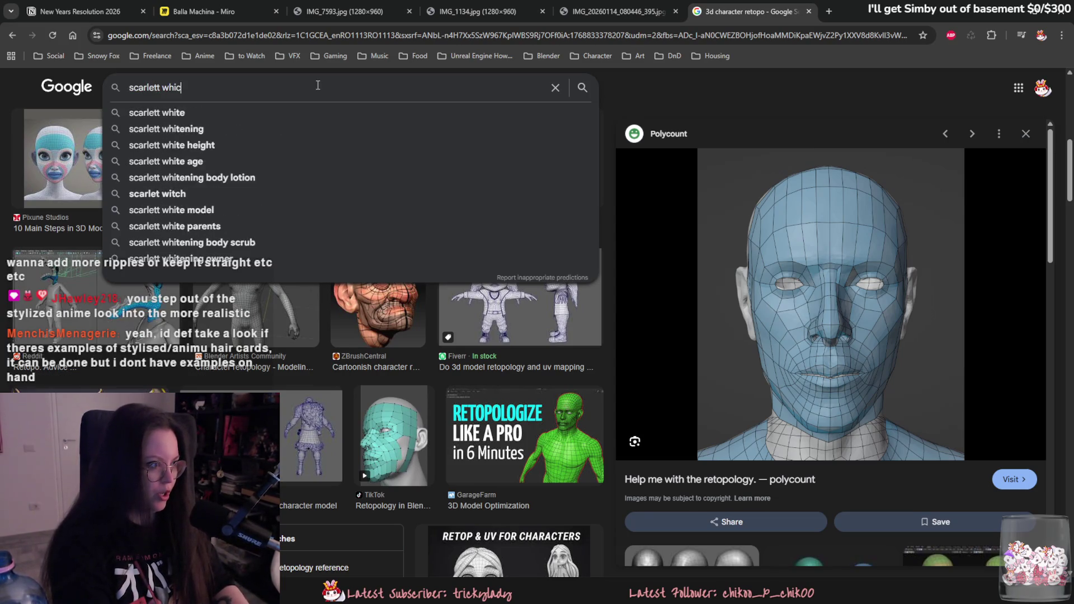
pyautogui.press('Down')
pyautogui.press('Down')
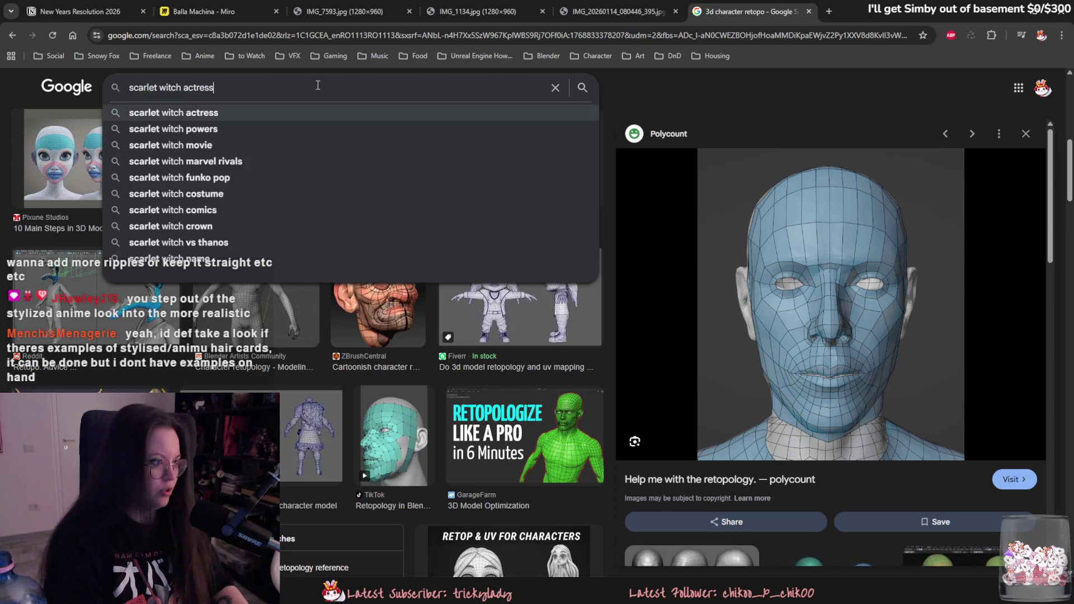
pyautogui.press('BackSpace')
pyautogui.press('BackSpace')
pyautogui.press('BackSpace')
pyautogui.press('BackSpace')
pyautogui.press('BackSpace')
pyautogui.write('marvel r')
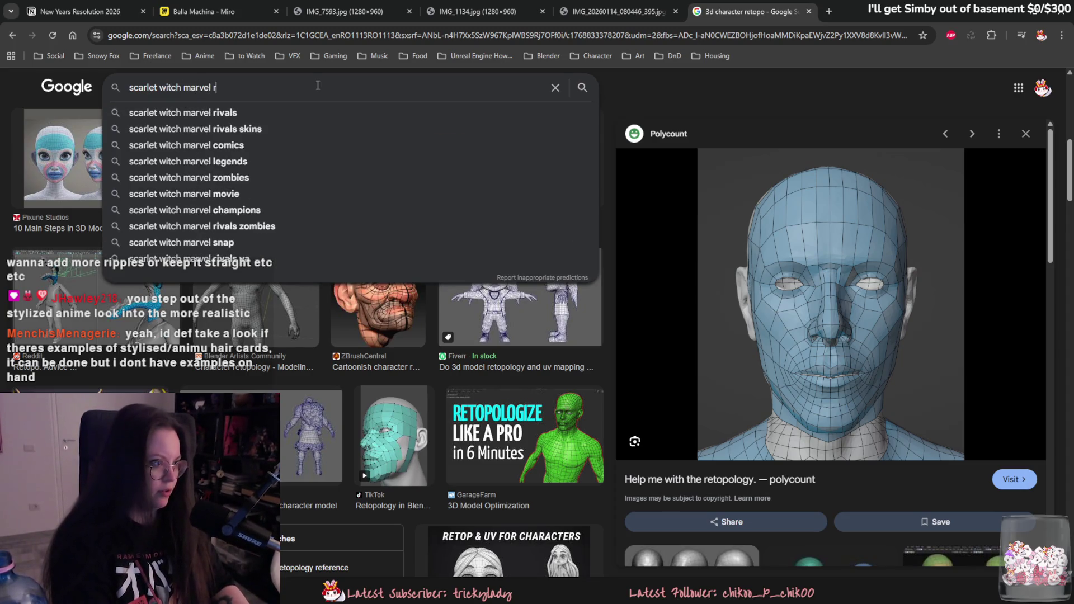
pyautogui.write('ivals hair')
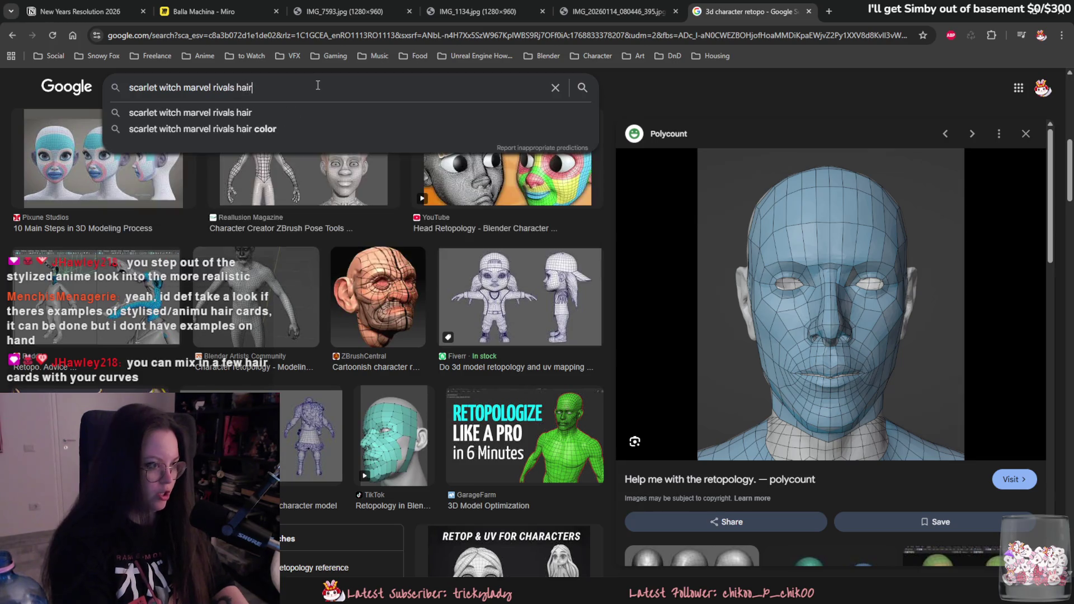
pyautogui.press('Return')
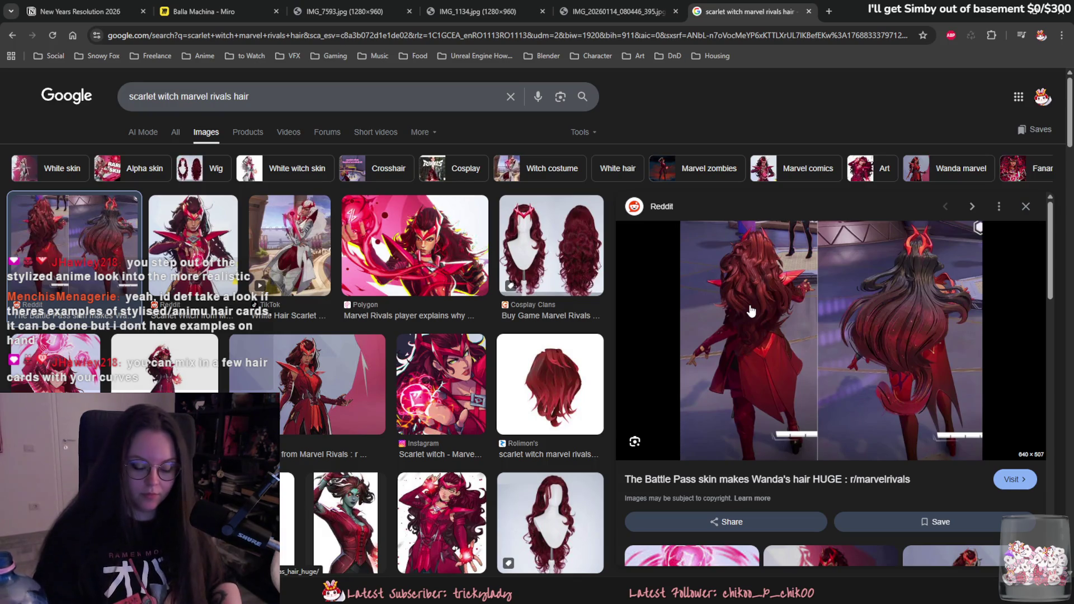
# Step: Open the Battle Pass hair reference full-size in a new tab, copy it, and return to Blender
pyautogui.click(534, 405)
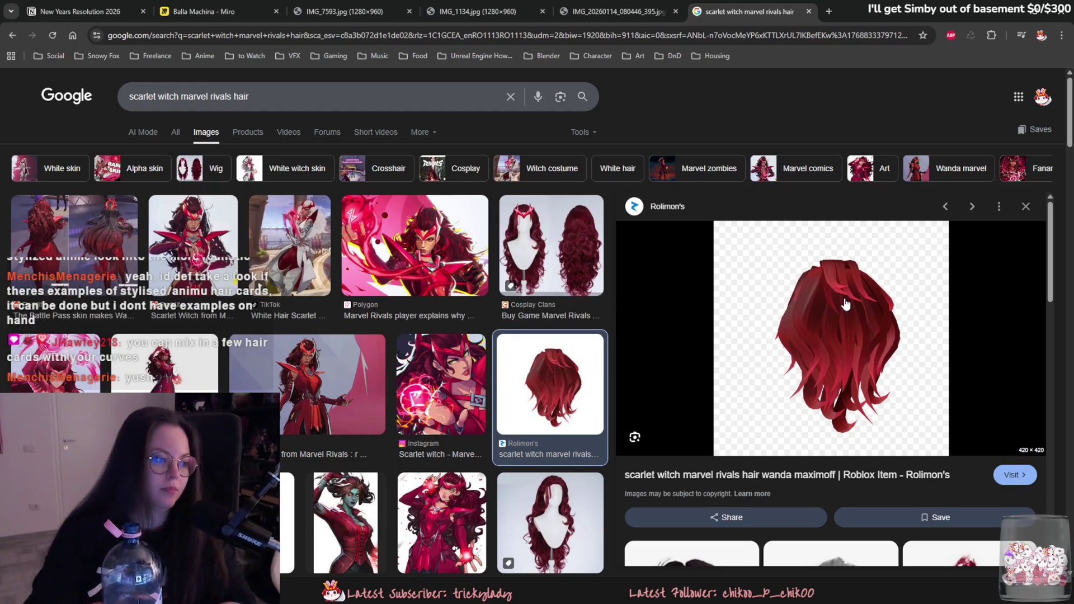
pyautogui.click(132, 208)
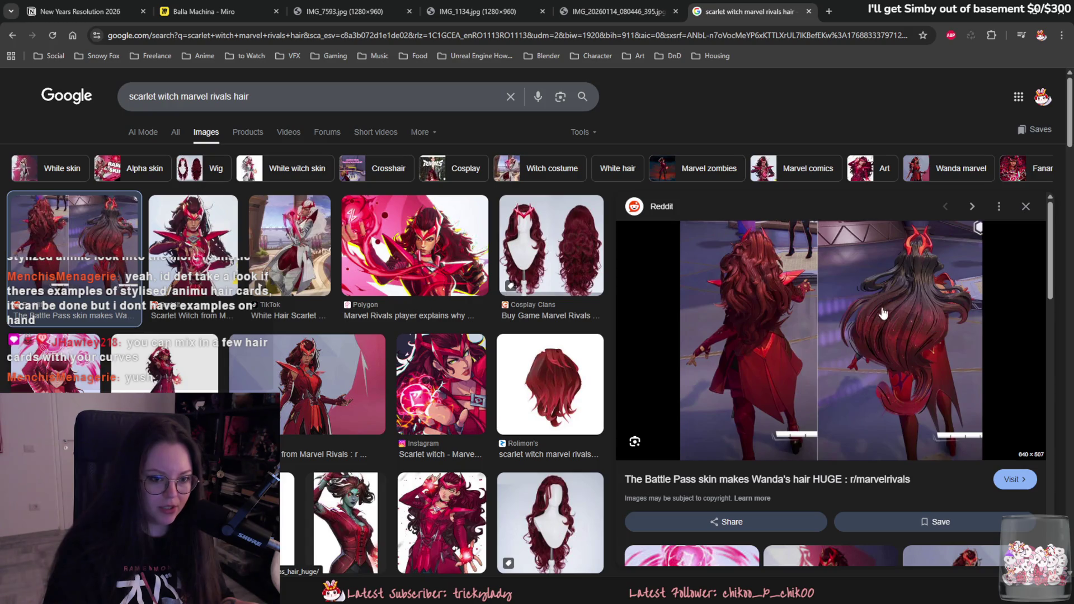
pyautogui.rightClick(839, 325)
pyautogui.click(903, 193)
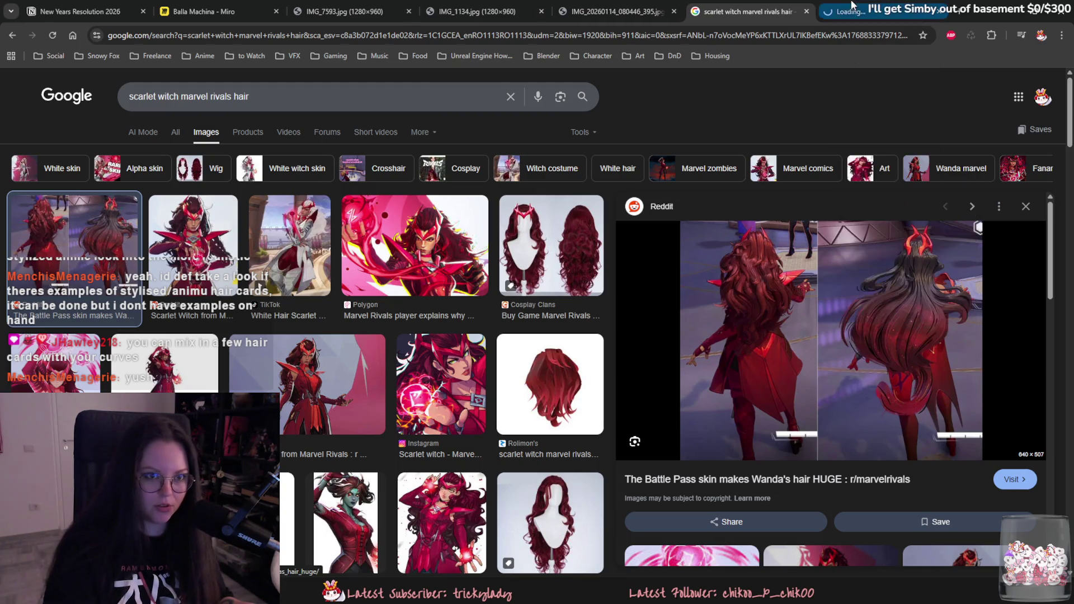
pyautogui.keyDown('ctrl'); pyautogui.scroll(7, 565, 328); pyautogui.keyUp('ctrl')
pyautogui.keyDown('ctrl'); pyautogui.scroll(-2, 566, 329); pyautogui.keyUp('ctrl')
pyautogui.rightClick(564, 331)
pyautogui.click(595, 373)
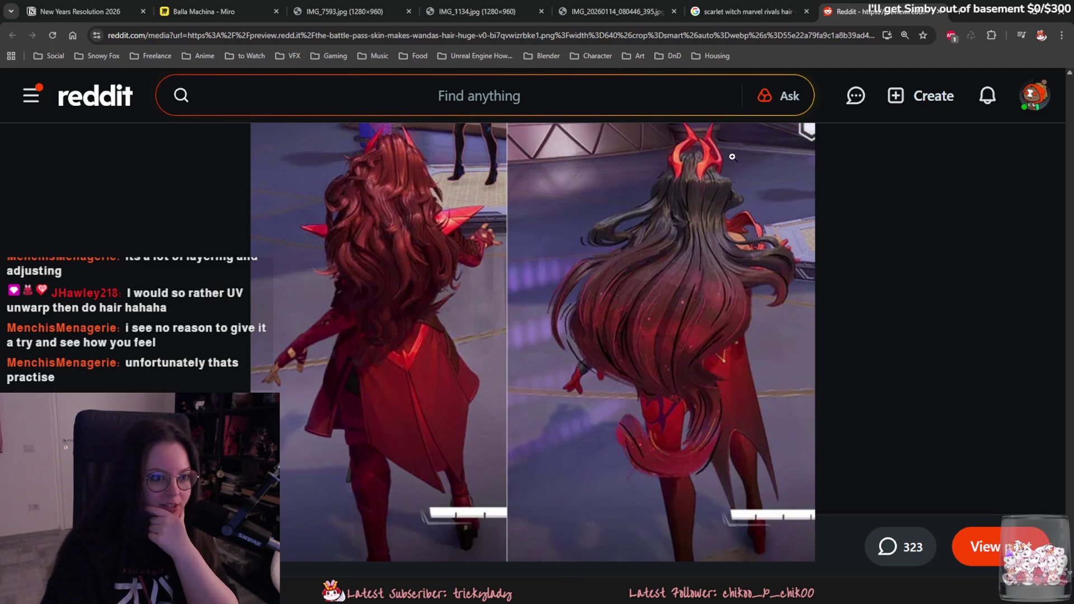
pyautogui.click(1001, 8)
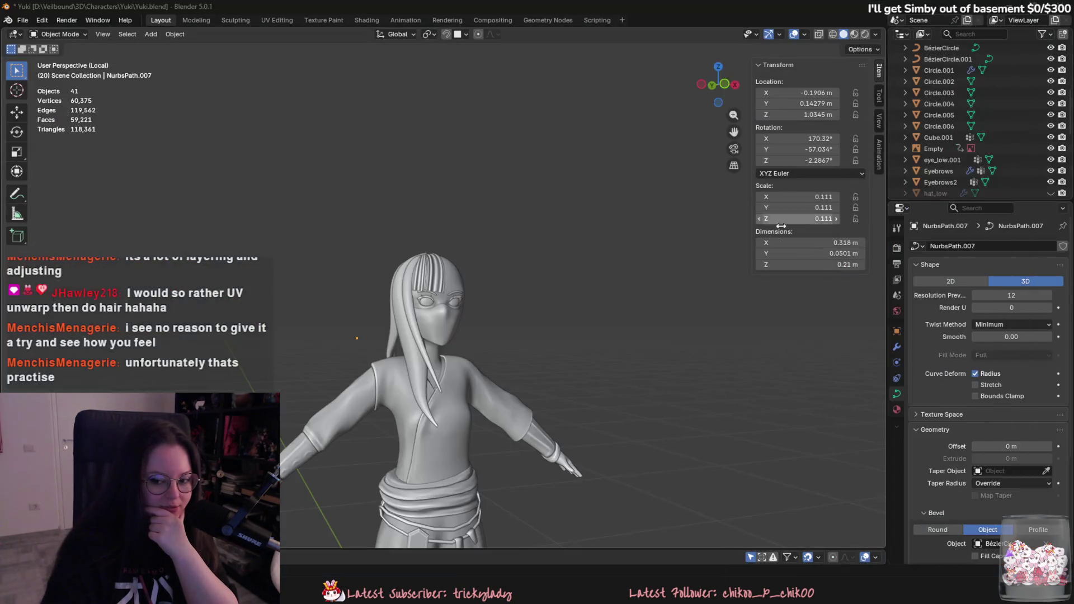
# Step: Select and delete Yuki's bang strands from the side view
pyautogui.moveTo(493, 351)
pyautogui.mouseDown(button='middle')
pyautogui.moveTo(619, 381)
pyautogui.moveTo(430, 311)
pyautogui.moveTo(448, 303)
pyautogui.moveTo(383, 320)
pyautogui.moveTo(313, 315)
pyautogui.moveTo(399, 300)
pyautogui.mouseUp(button='middle')
pyautogui.click(442, 317)
pyautogui.click(448, 303)
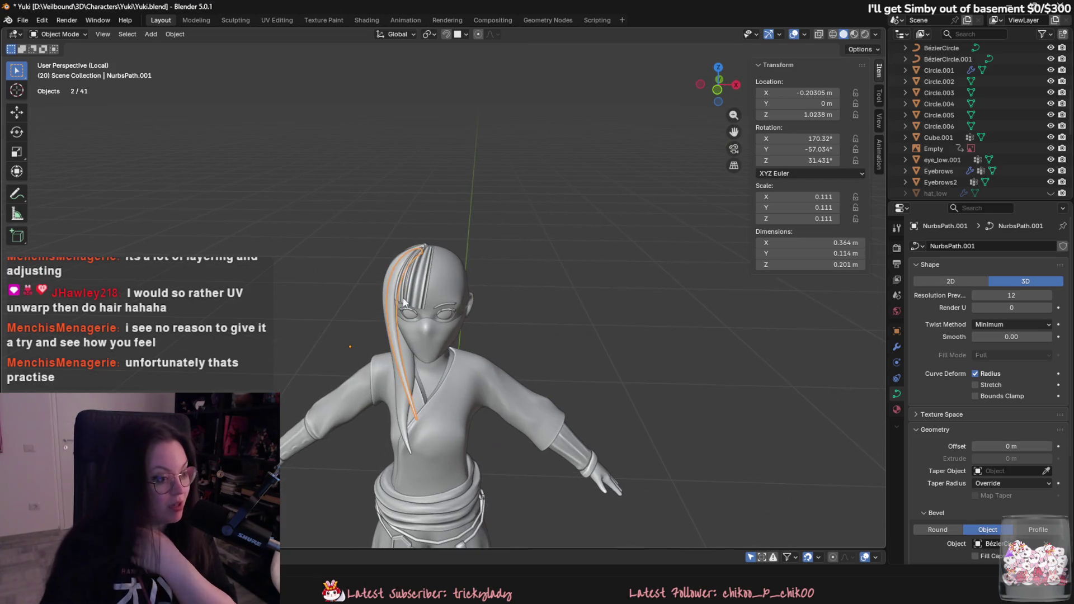
pyautogui.click(415, 293)
pyautogui.press('Delete')
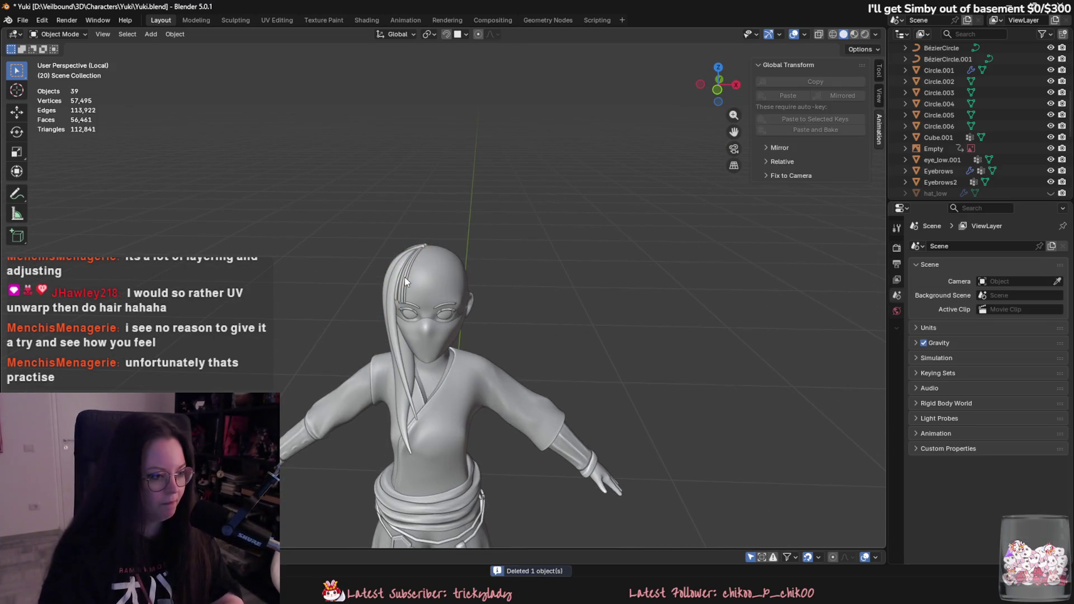
pyautogui.click(405, 277)
pyautogui.press('Delete')
# Step: Orbit around the head and delete the remaining NurbsPath hair strands
pyautogui.moveTo(378, 288); pyautogui.dragTo(447, 291, button='middle')
pyautogui.click(425, 330)
pyautogui.moveTo(425, 330); pyautogui.dragTo(542, 353, button='middle')
pyautogui.press('Delete')
pyautogui.click(398, 319)
pyautogui.press('Delete')
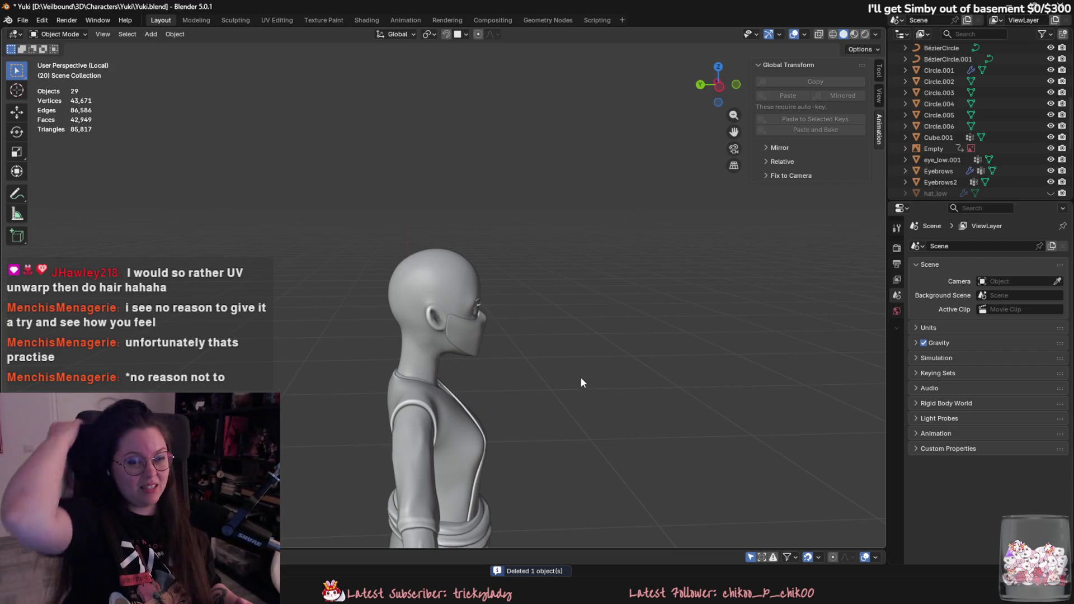
# Step: Save Yuki.blend and orbit to inspect the bald character from the front
pyautogui.moveTo(602, 340)
pyautogui.mouseDown(button='middle')
pyautogui.moveTo(545, 388)
pyautogui.moveTo(516, 337)
pyautogui.moveTo(480, 318)
pyautogui.mouseUp(button='middle')
pyautogui.hotkey('ctrl', 's')
pyautogui.scroll(3, 556, 480)
pyautogui.moveTo(574, 444); pyautogui.dragTo(614, 440, button='middle')
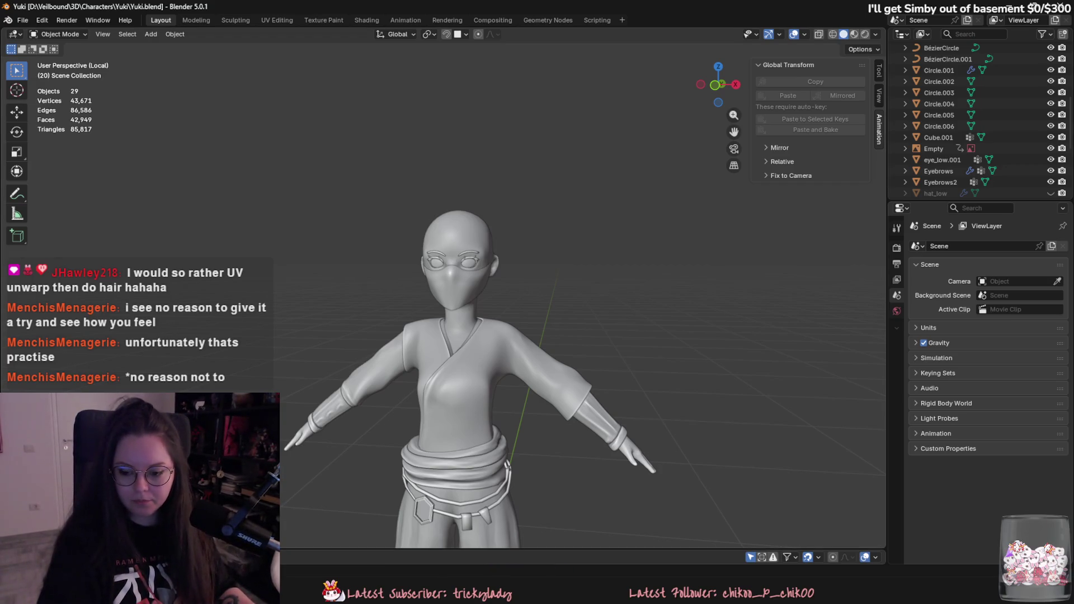
pyautogui.moveTo(678, 383)
pyautogui.mouseDown(button='middle')
pyautogui.moveTo(461, 273)
pyautogui.moveTo(495, 314)
pyautogui.moveTo(529, 307)
pyautogui.moveTo(594, 365)
pyautogui.mouseUp(button='middle')
pyautogui.keyDown('shift'); pyautogui.moveTo(574, 323); pyautogui.dragTo(582, 379, button='middle'); pyautogui.keyUp('shift')
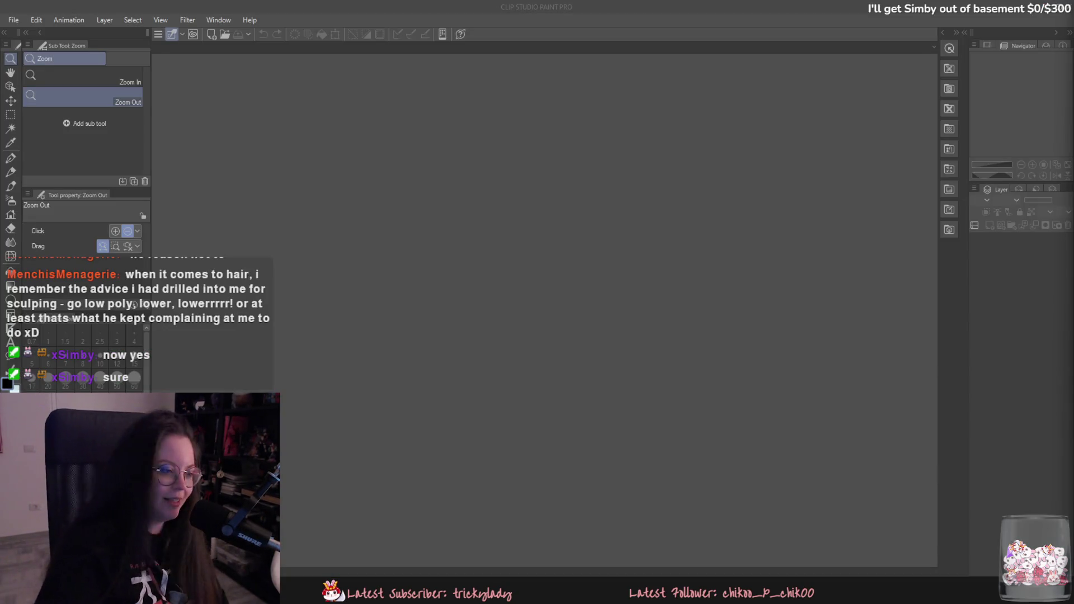
# Step: Create a new 1024×1024 canvas
pyautogui.click(14, 19)
pyautogui.press('Escape')
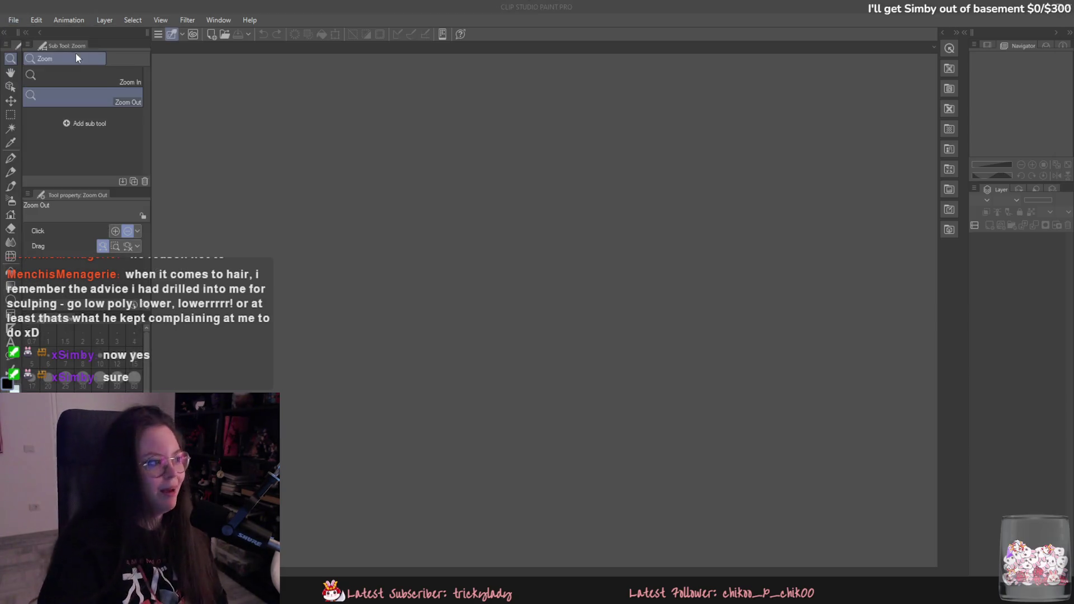
pyautogui.click(629, 274)
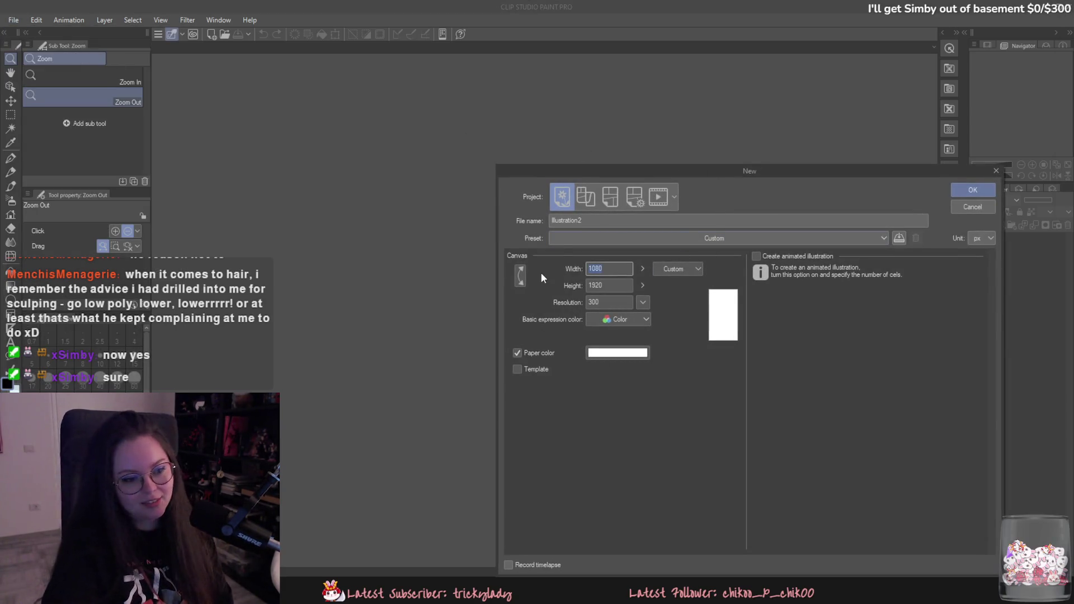
pyautogui.write('1024')
pyautogui.press('Tab')
pyautogui.write('1024')
pyautogui.press('Return')
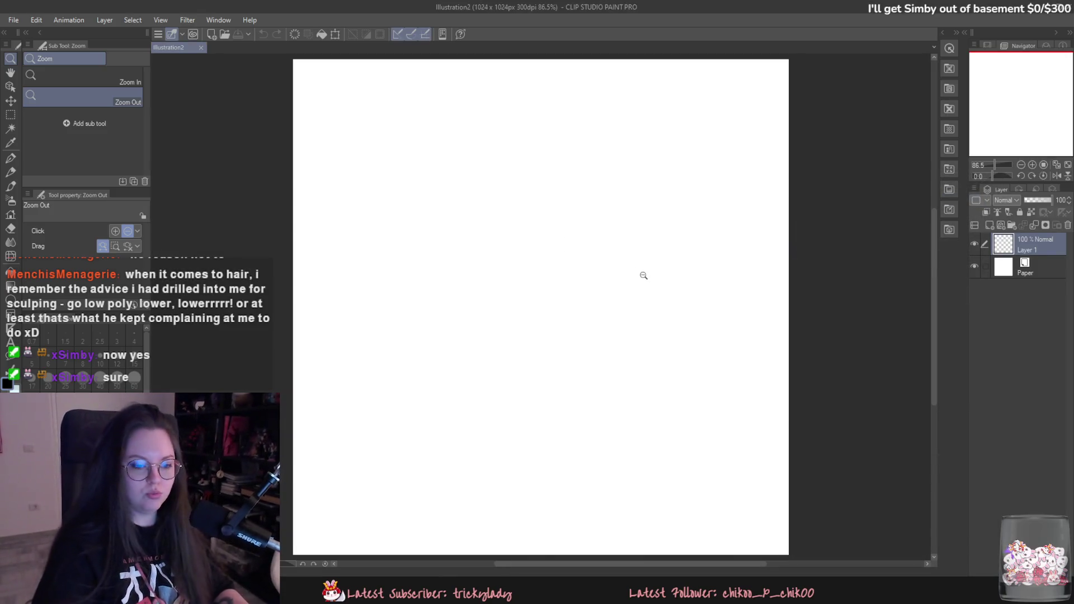
# Step: Add a new layer beneath Layer 1 and fill it dark grey
pyautogui.click(1001, 267)
pyautogui.click(990, 225)
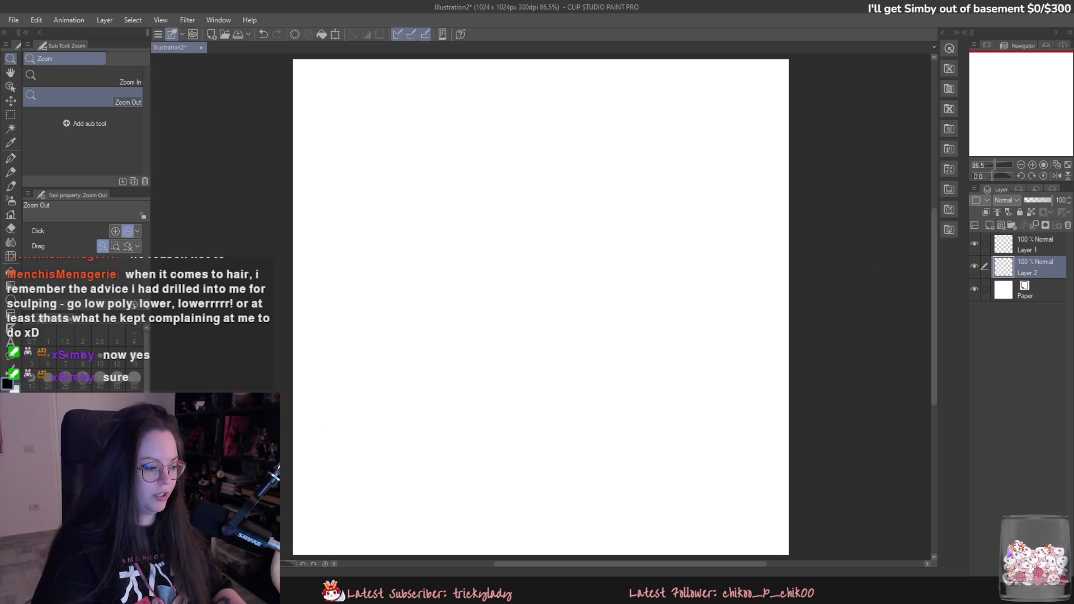
pyautogui.press('g')
pyautogui.click(697, 302)
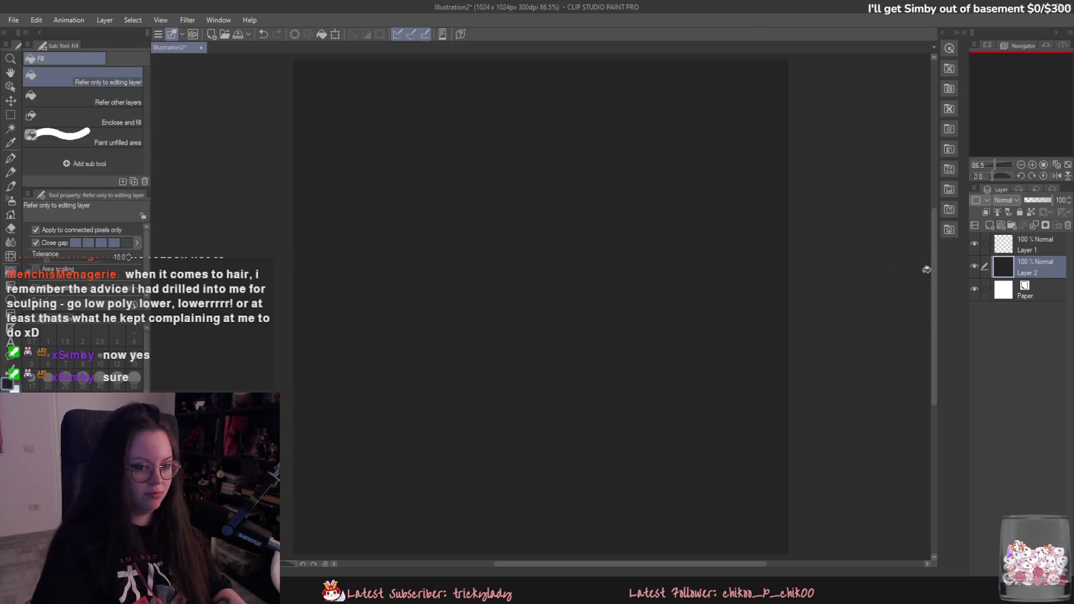
pyautogui.click(990, 238)
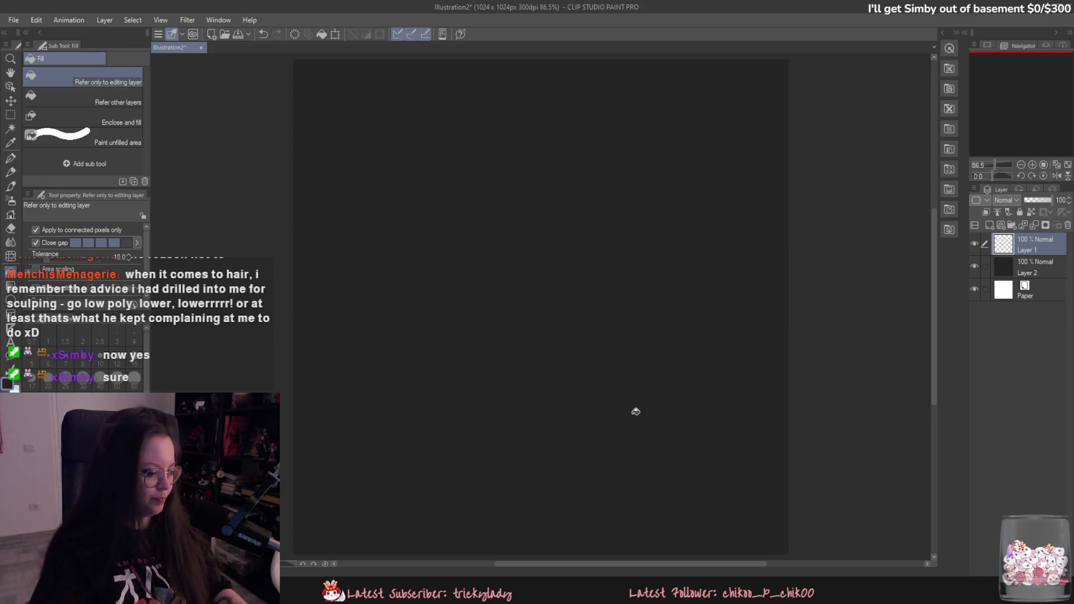
# Step: View the Reddit hair reference, then switch to Unreal Engine and fly to the rocky beach
pyautogui.moveTo(476, 589)
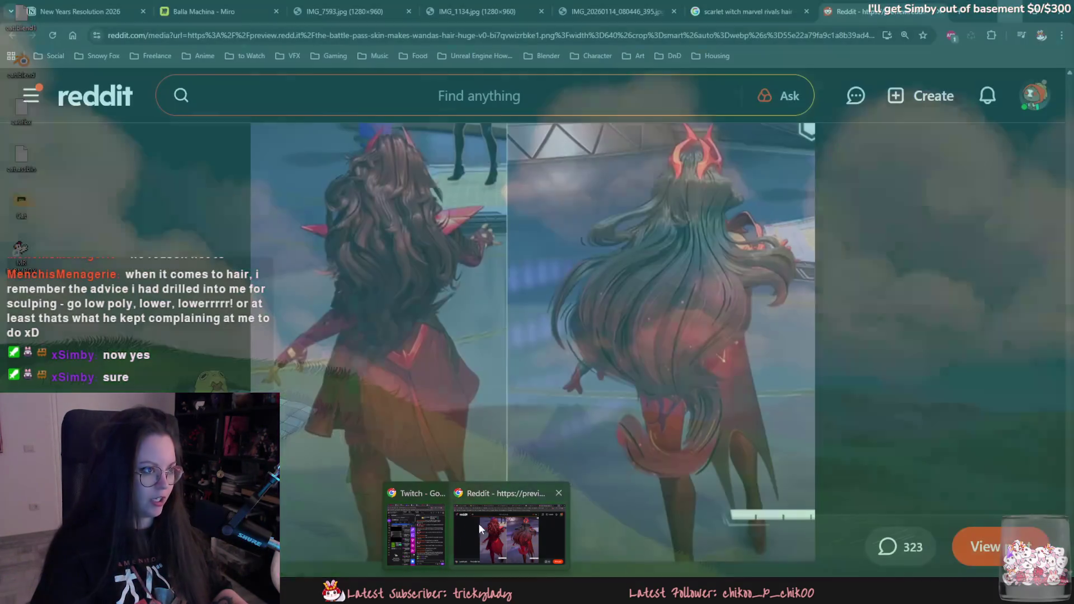
pyautogui.click(482, 526)
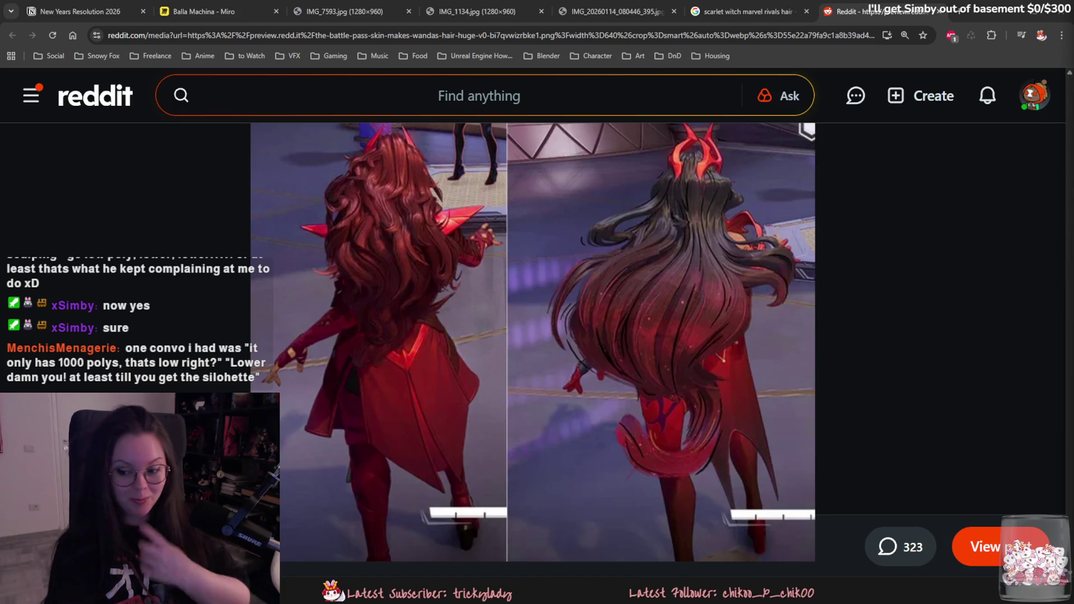
pyautogui.hotkey('alt', 'Tab')
pyautogui.moveTo(616, 308)
pyautogui.mouseDown(button='right')
pyautogui.moveTo(430, 309)
pyautogui.moveTo(414, 290)
pyautogui.moveTo(434, 260)
pyautogui.moveTo(357, 246)
pyautogui.mouseUp(button='right')
pyautogui.scroll(-1, 453, 307)
pyautogui.scroll(-1, 447, 307)
pyautogui.scroll(-1, 358, 246)
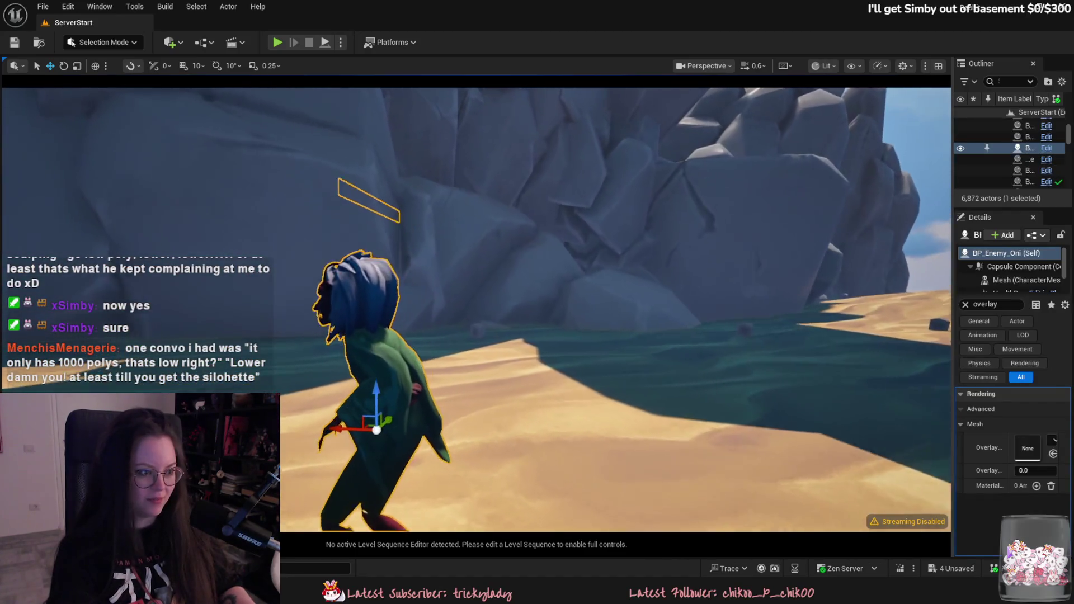
# Step: Select the BP_Enemy_Oni character and frame it up close
pyautogui.click(340, 245)
pyautogui.moveTo(427, 338); pyautogui.dragTo(548, 335, button='right')
pyautogui.press('f')
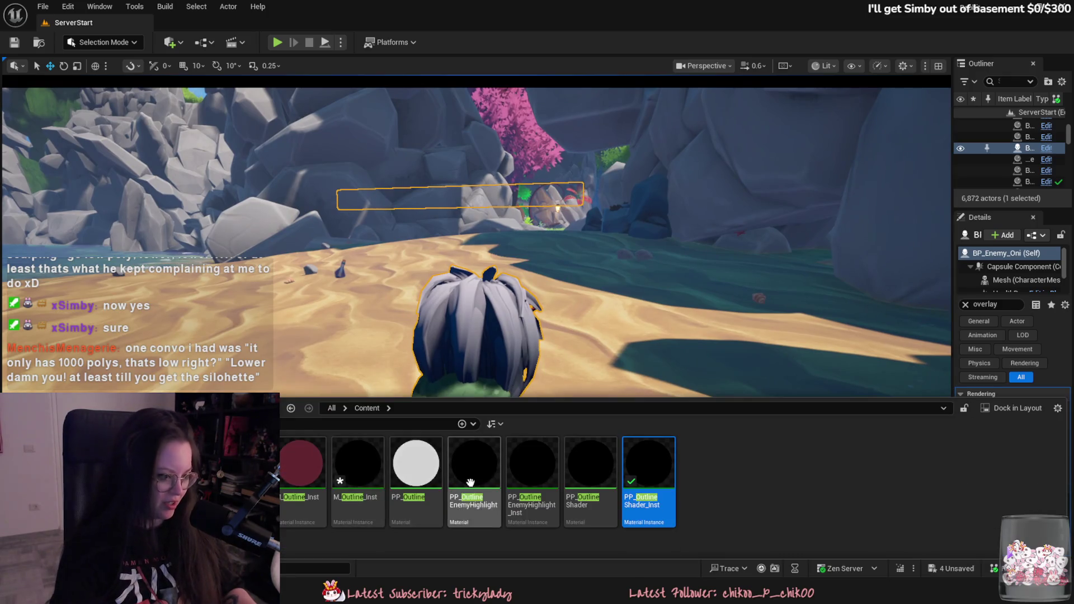
# Step: Navigate the Content Browser to show the _Game folder's contents
pyautogui.doubleClick(307, 516)
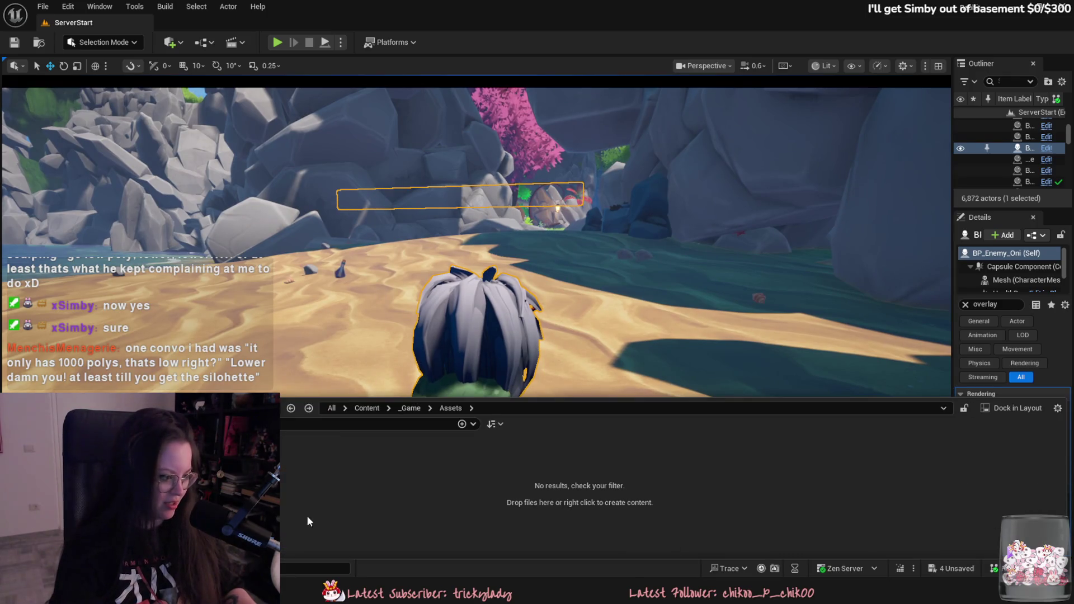
pyautogui.click(367, 407)
pyautogui.click(368, 412)
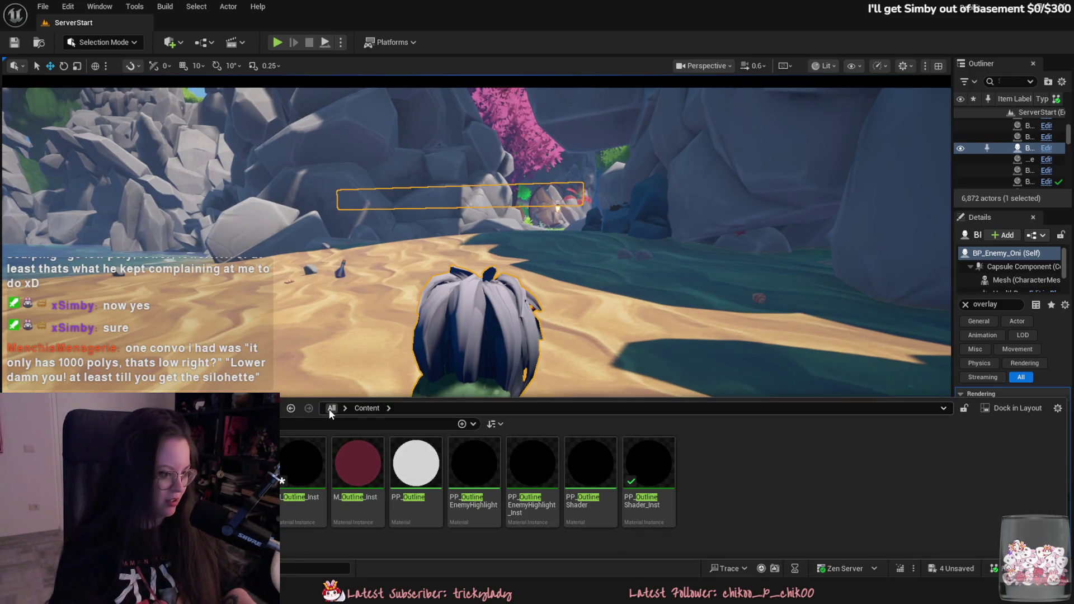
pyautogui.click(308, 408)
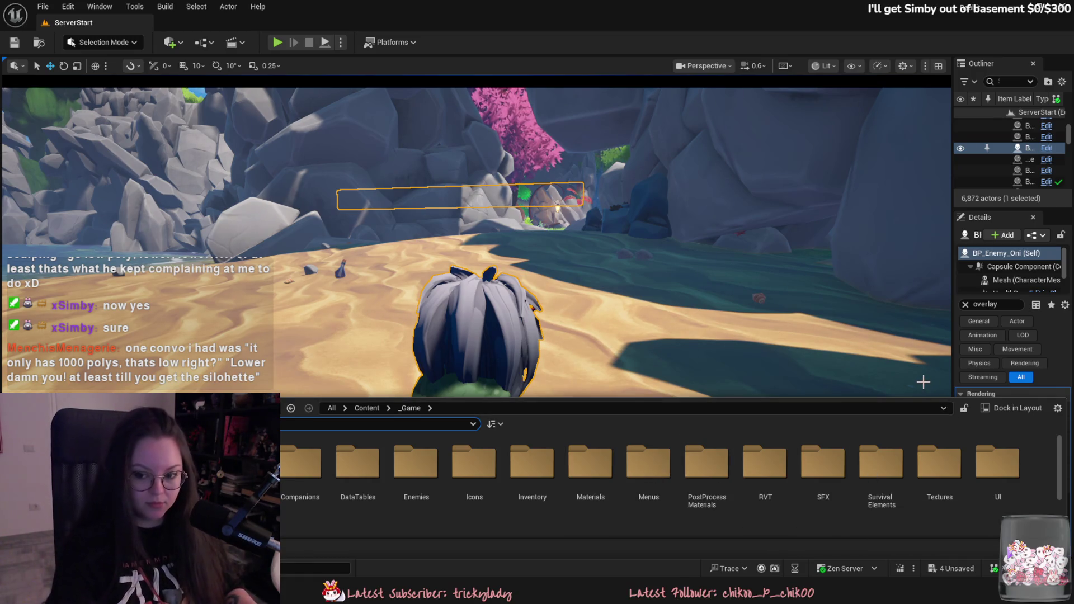
pyautogui.scroll(-1, 935, 475)
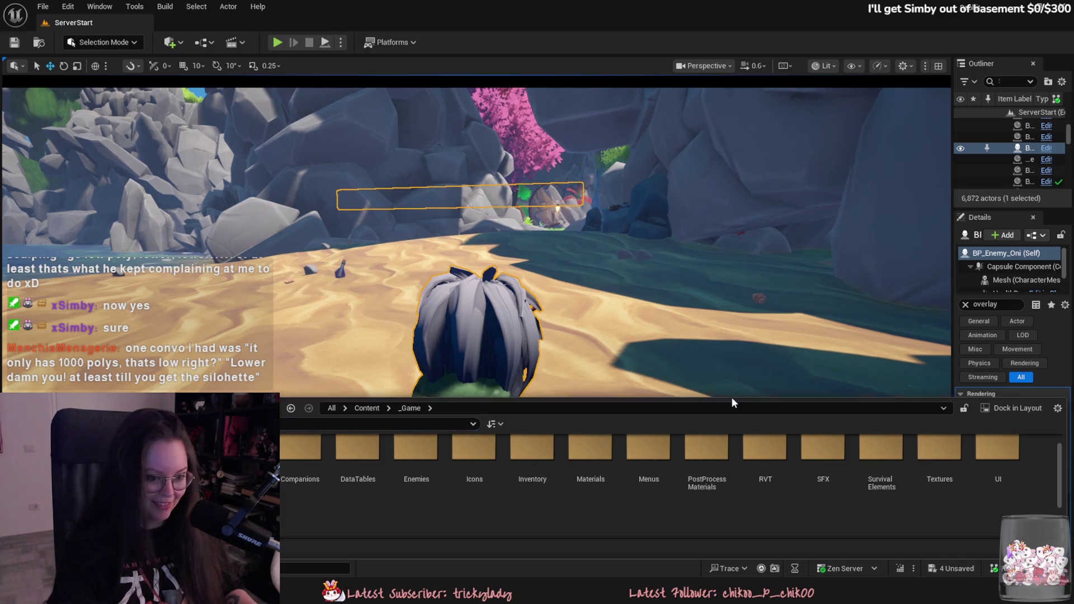
pyautogui.hotkey('alt', 'Tab')
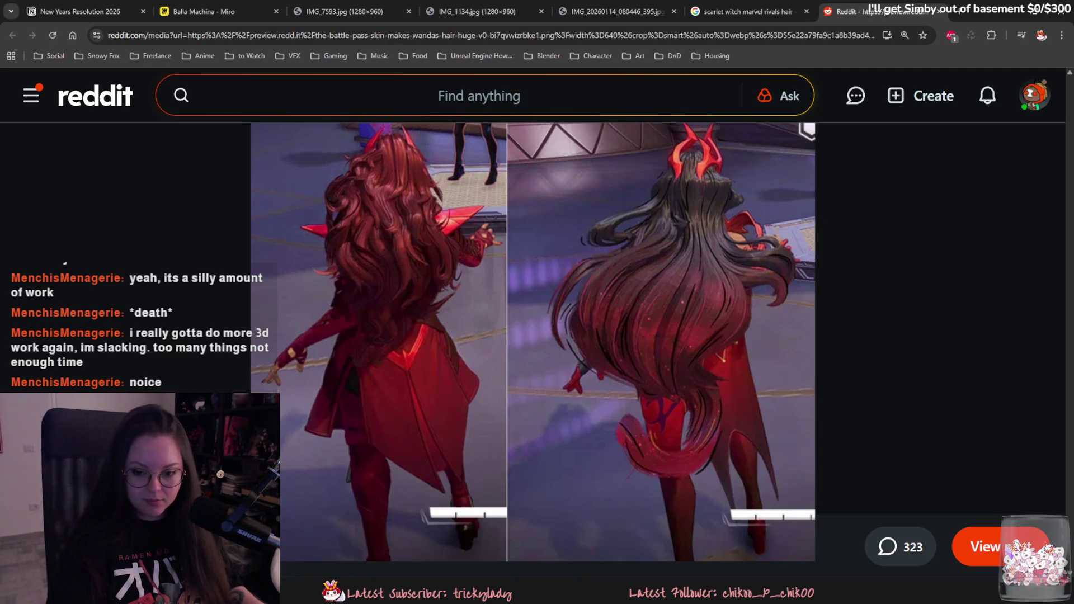
# Step: Minimize Chrome, revisit the Reddit reference, and switch to Blender's Yuki model
pyautogui.click(1013, 12)
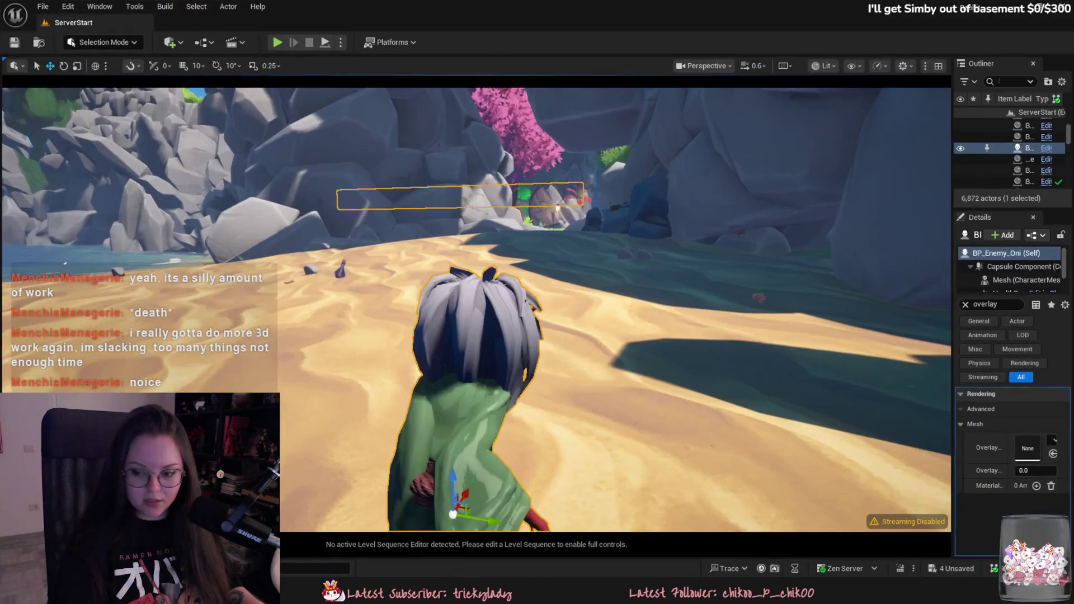
pyautogui.hotkey('alt', 'Tab')
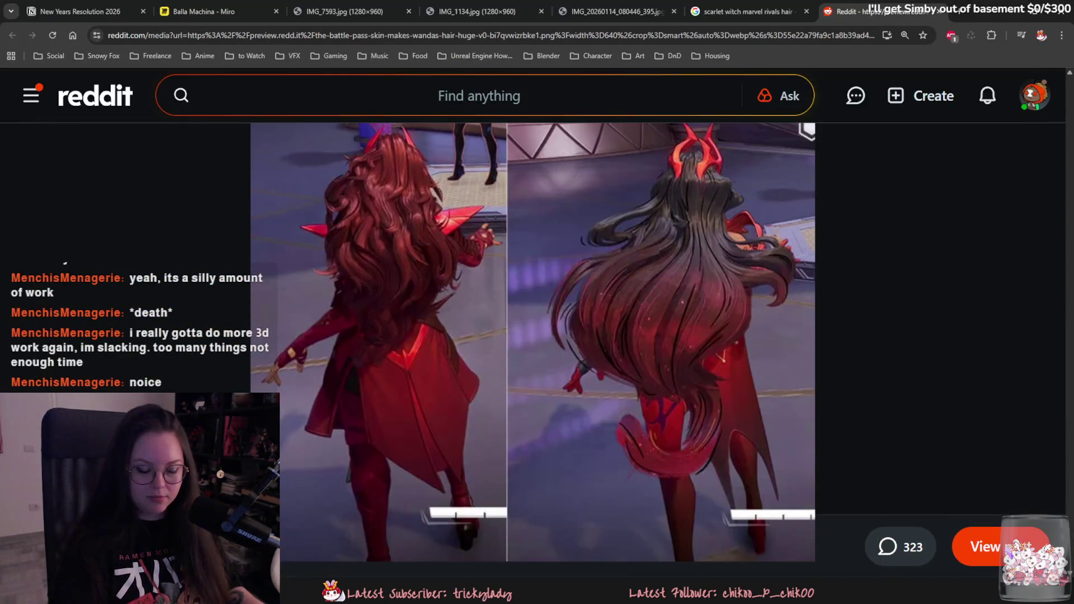
pyautogui.hotkey('alt', 'Tab')
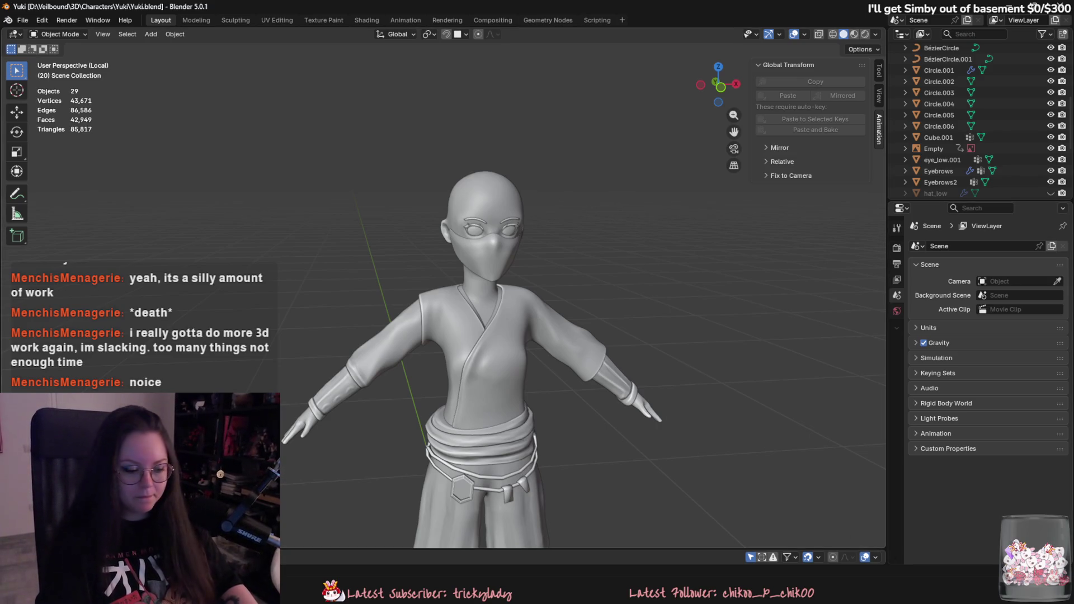
# Step: Switch from Blender to the YouTube Realtime Hair Cards Tutorial in Chrome
pyautogui.moveTo(439, 522)
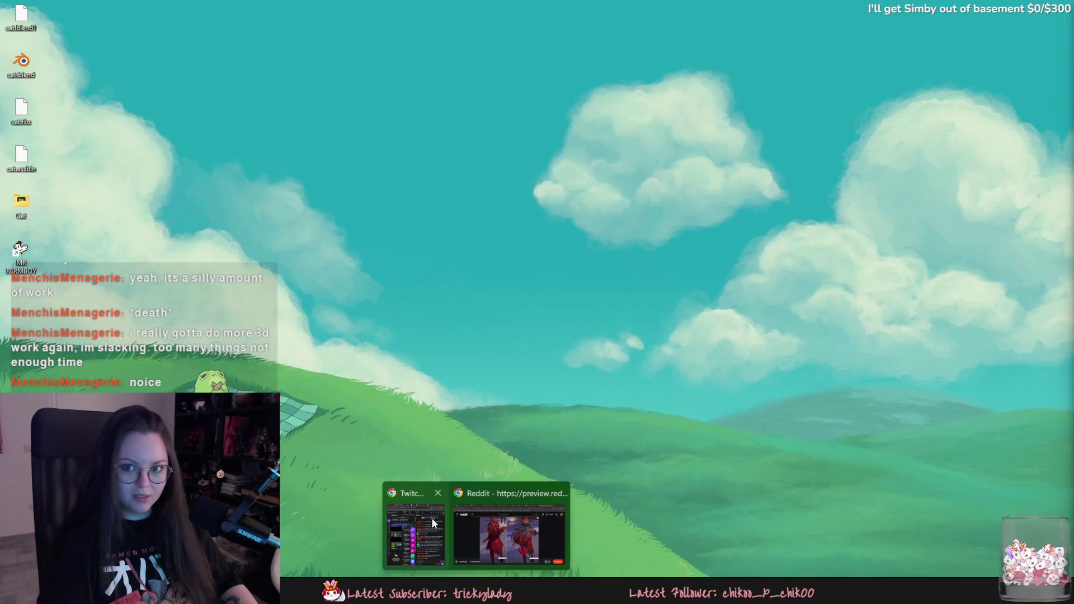
pyautogui.moveTo(500, 525)
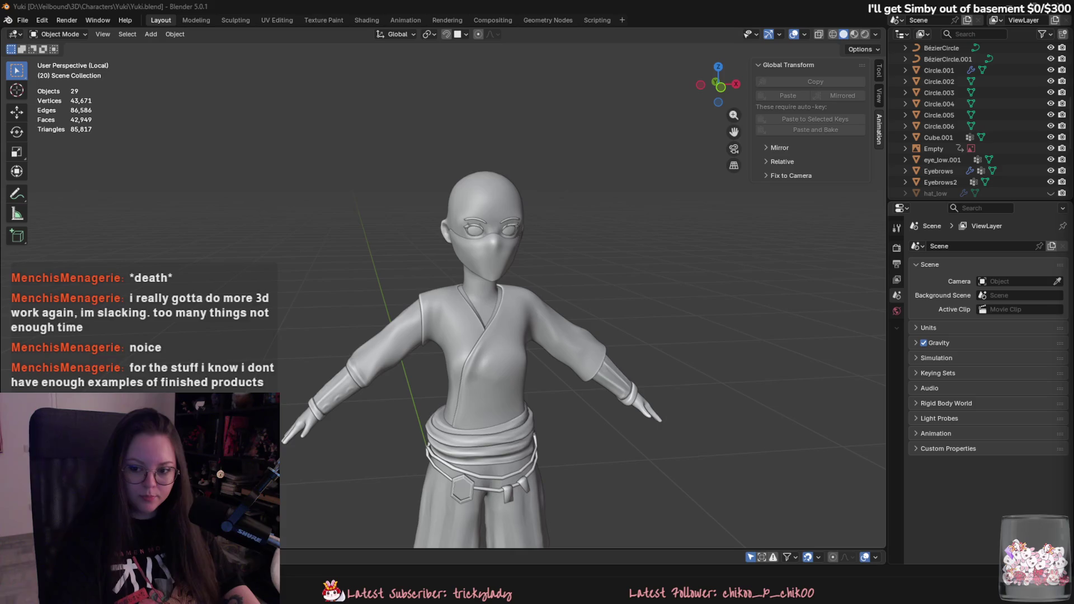
pyautogui.press('super+shift+Left')
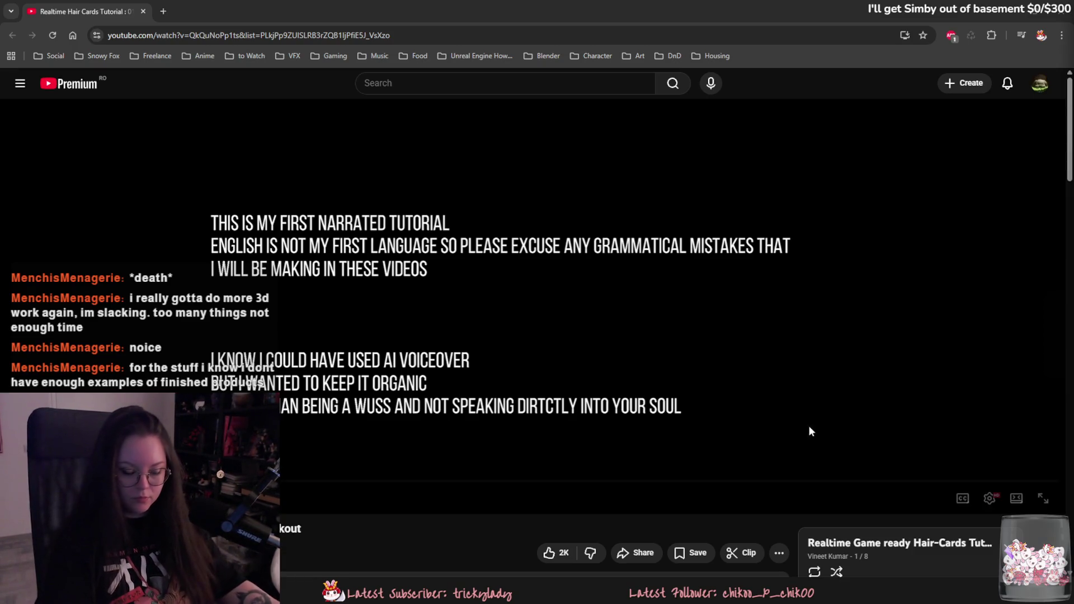
# Step: Skip the intro, watch fullscreen, pause on the hair-card types reference, then scrub ahead
pyautogui.moveTo(117, 480)
pyautogui.mouseDown()
pyautogui.moveTo(348, 488)
pyautogui.moveTo(334, 485)
pyautogui.mouseUp()
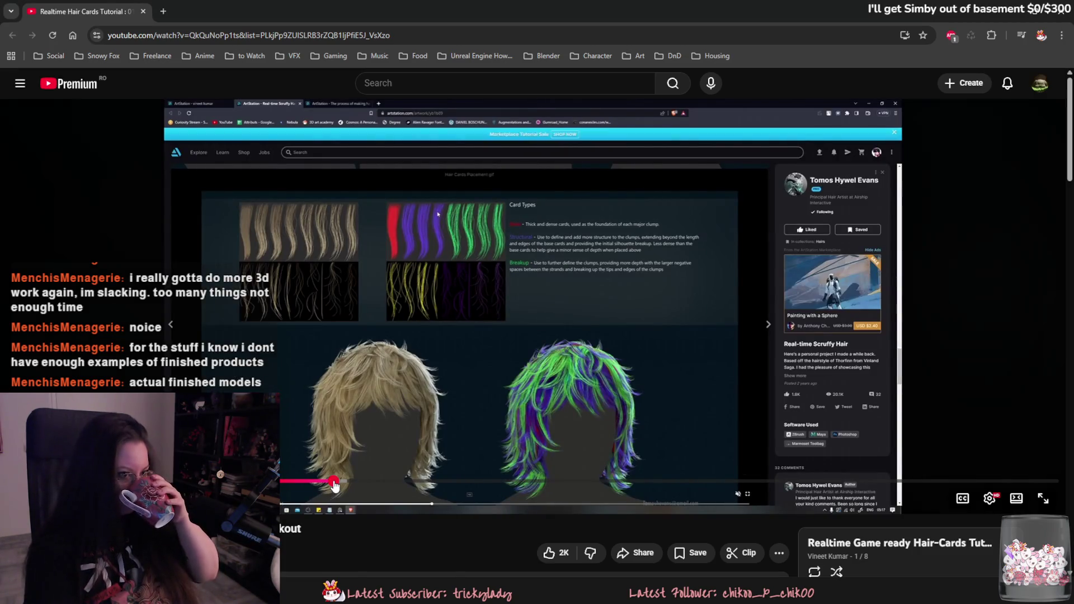
pyautogui.press('f')
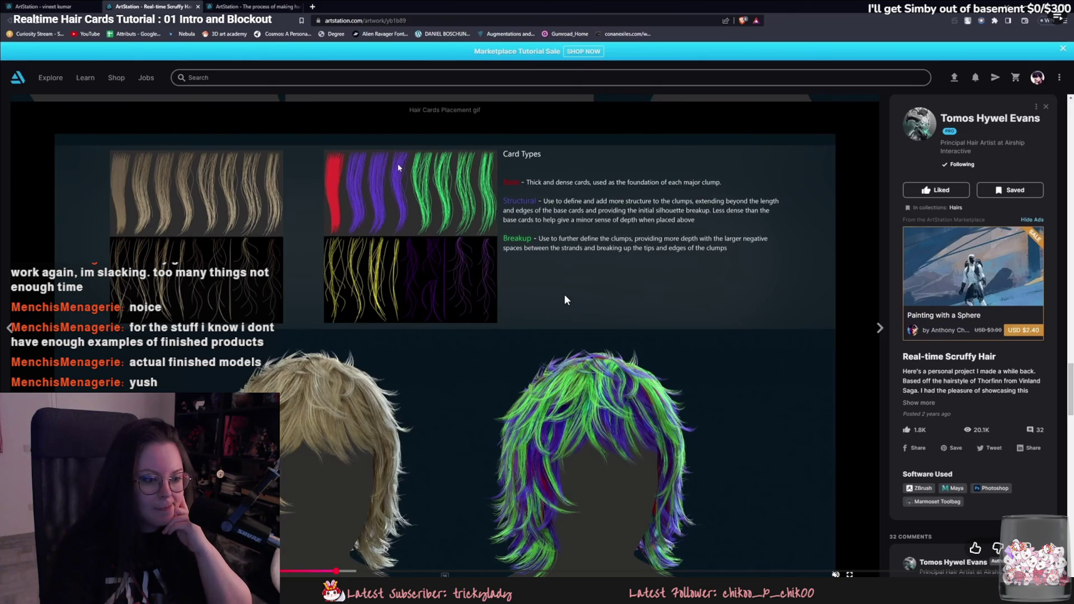
pyautogui.moveTo(565, 295)
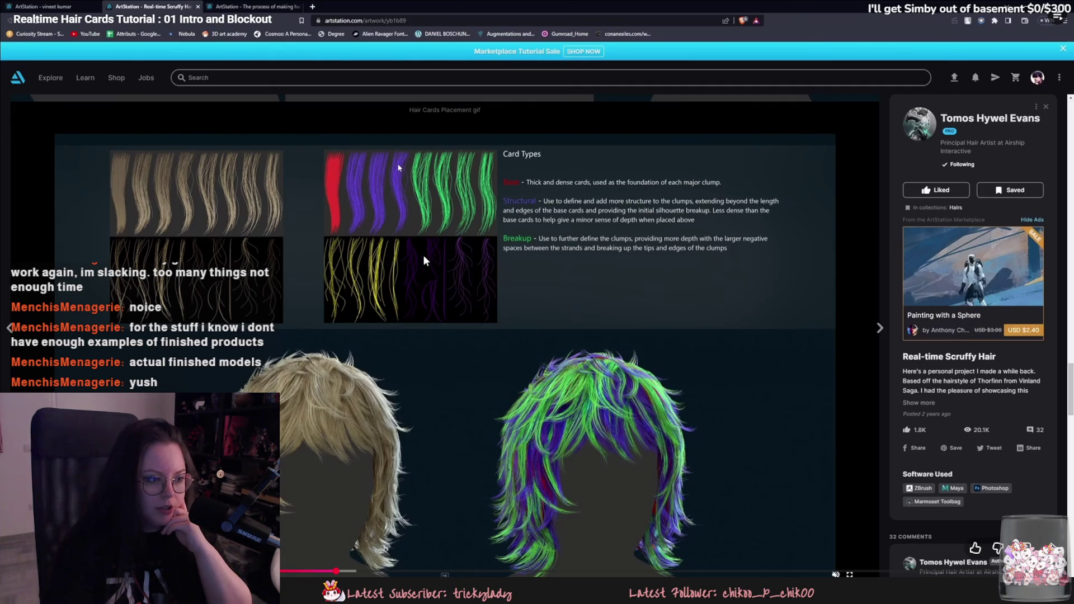
pyautogui.click(448, 301)
pyautogui.click(447, 300)
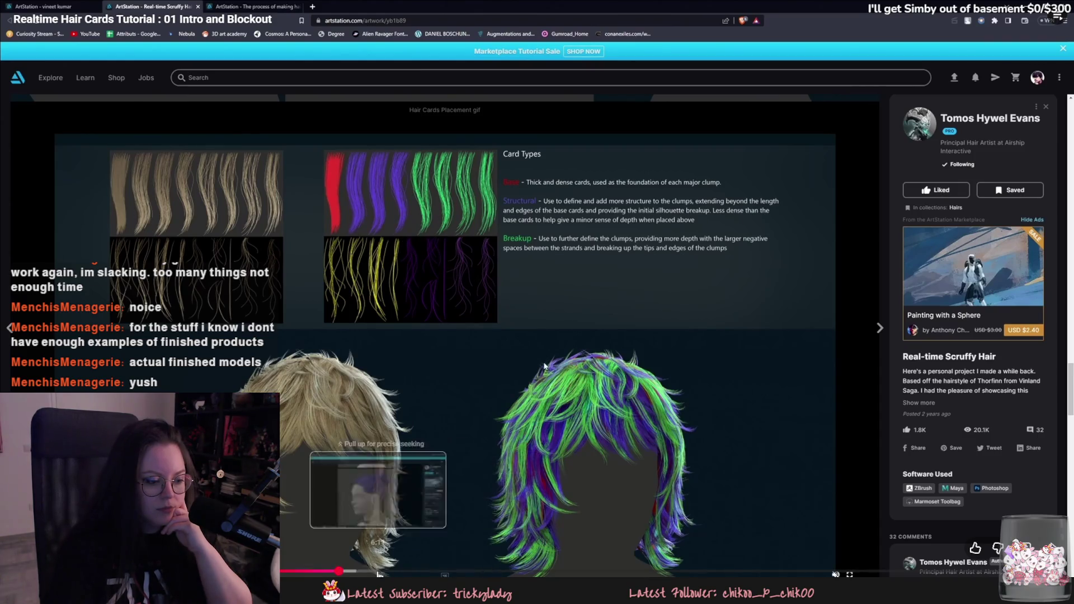
pyautogui.moveTo(363, 571); pyautogui.dragTo(418, 571)
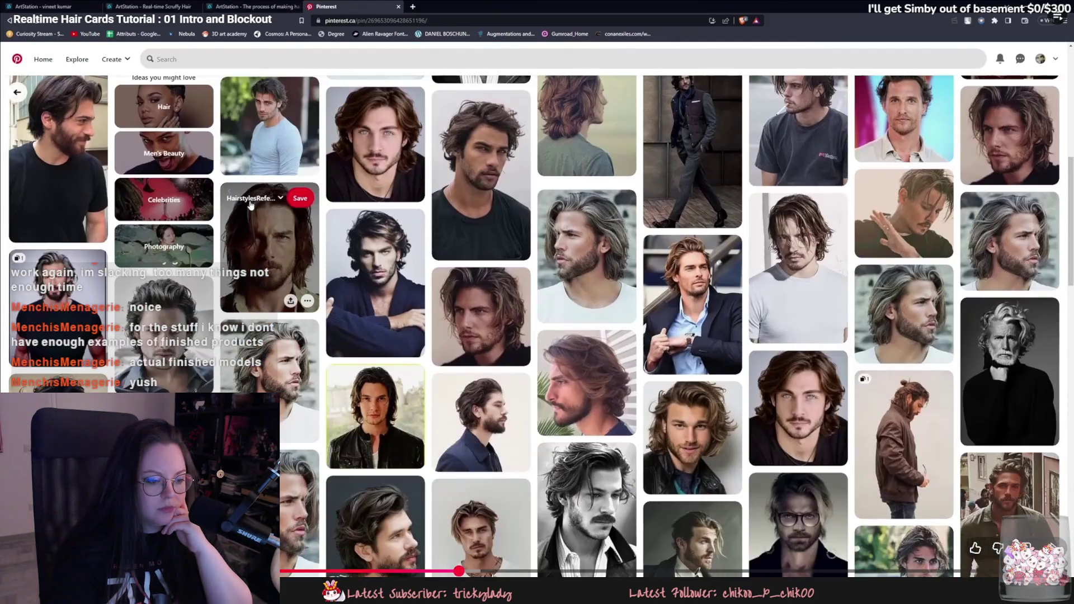
pyautogui.click(492, 571)
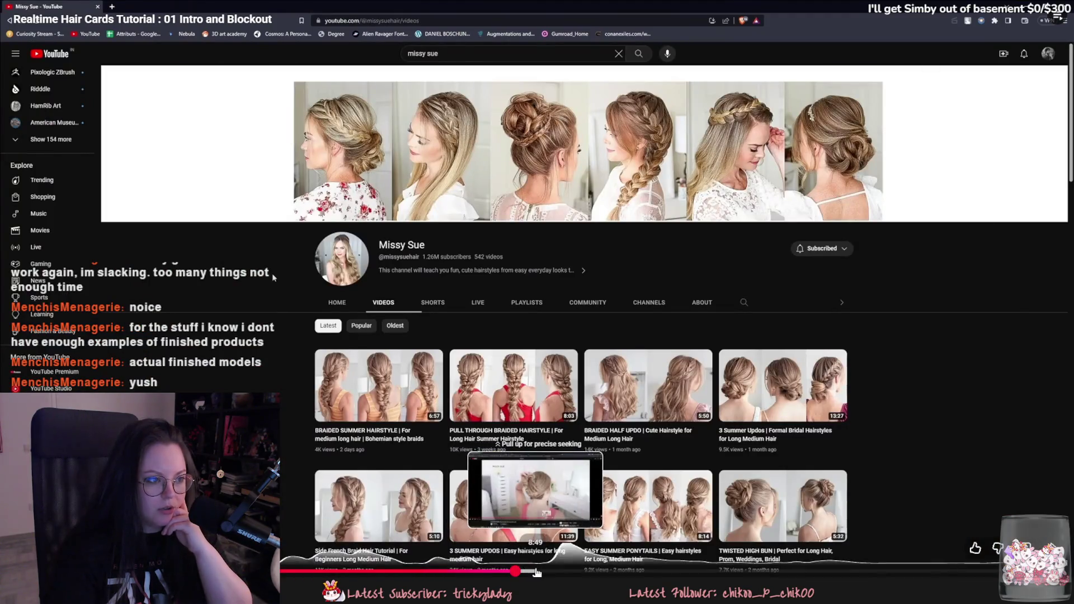
# Step: Seek forward to the grid canvas footage, pause there, and exit fullscreen
pyautogui.click(534, 571)
pyautogui.click(584, 571)
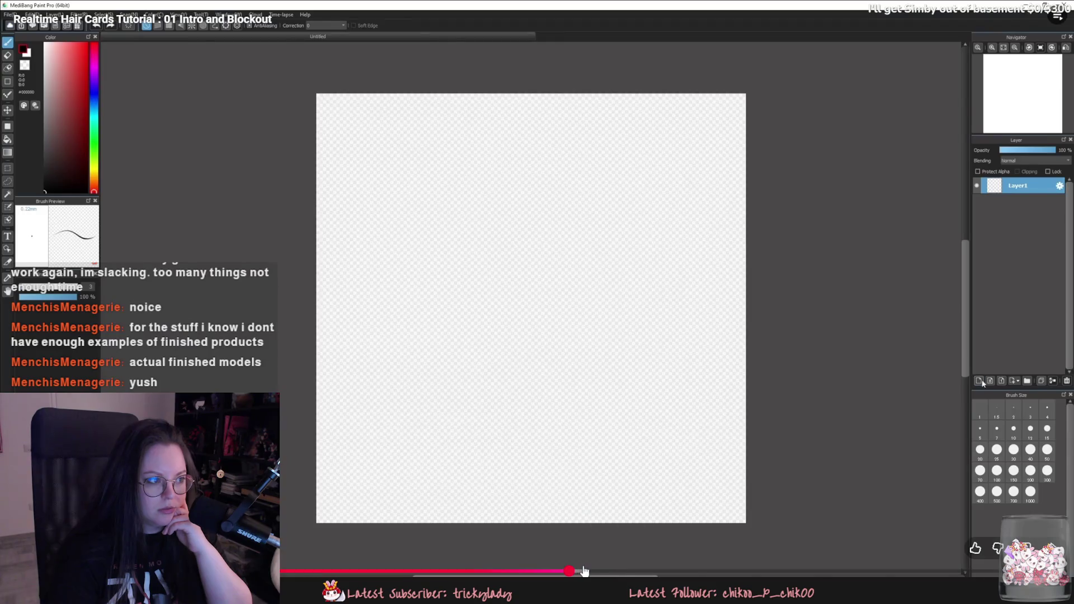
pyautogui.moveTo(588, 571)
pyautogui.mouseDown()
pyautogui.moveTo(546, 573)
pyautogui.moveTo(558, 571)
pyautogui.mouseUp()
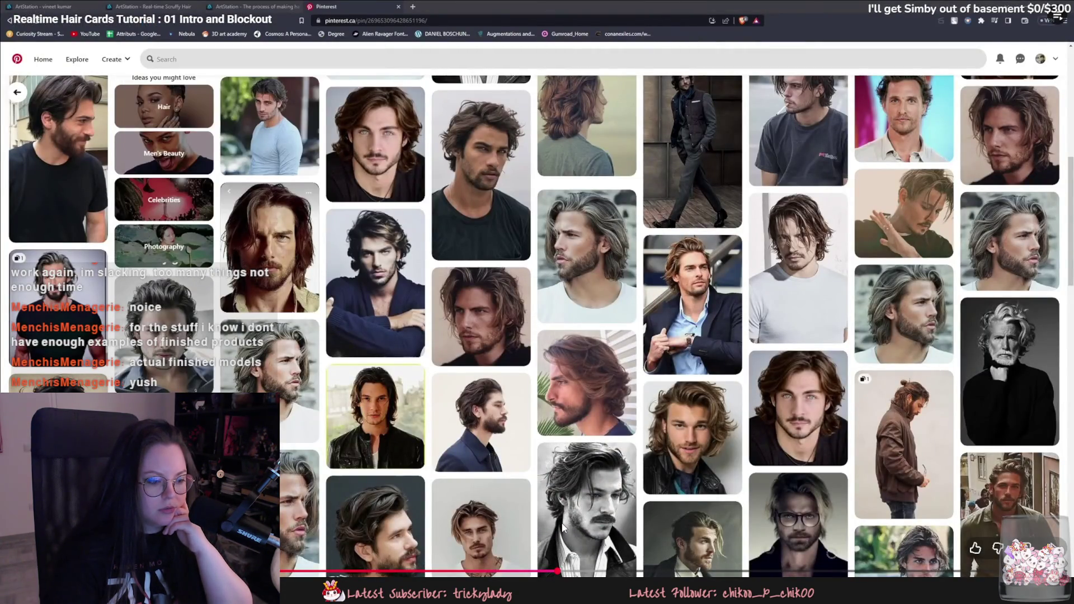
pyautogui.click(553, 527)
pyautogui.moveTo(552, 524); pyautogui.dragTo(548, 515)
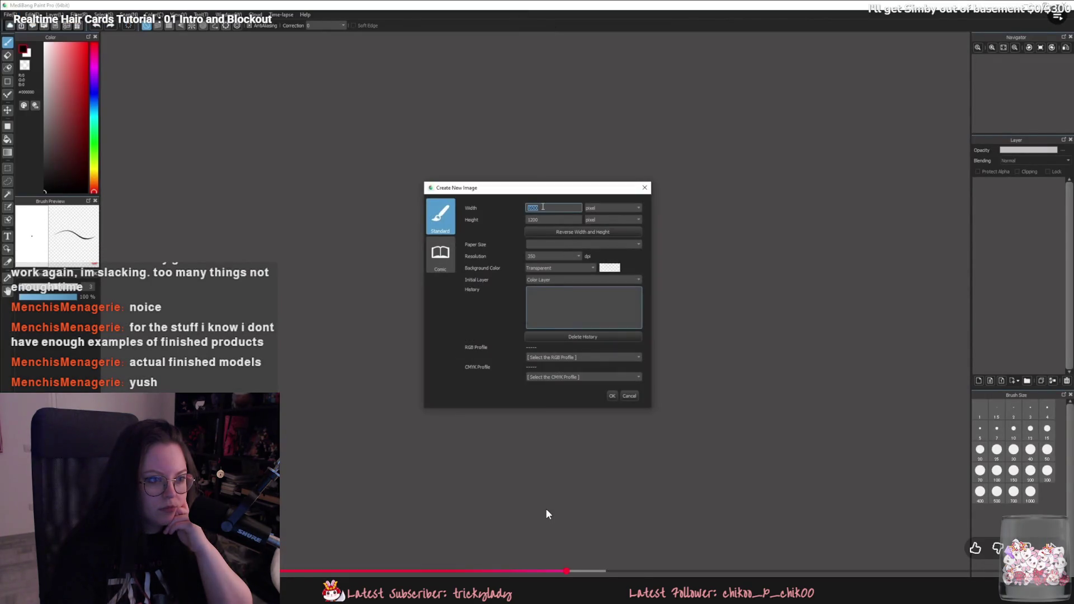
pyautogui.click(550, 518)
pyautogui.click(553, 524)
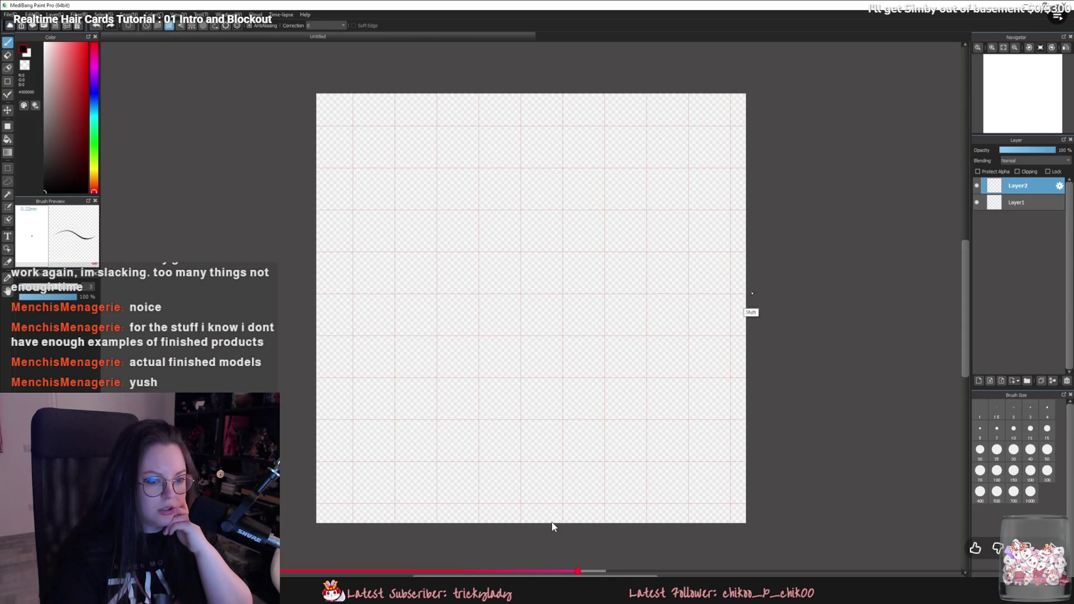
pyautogui.press('space')
pyautogui.press('Escape')
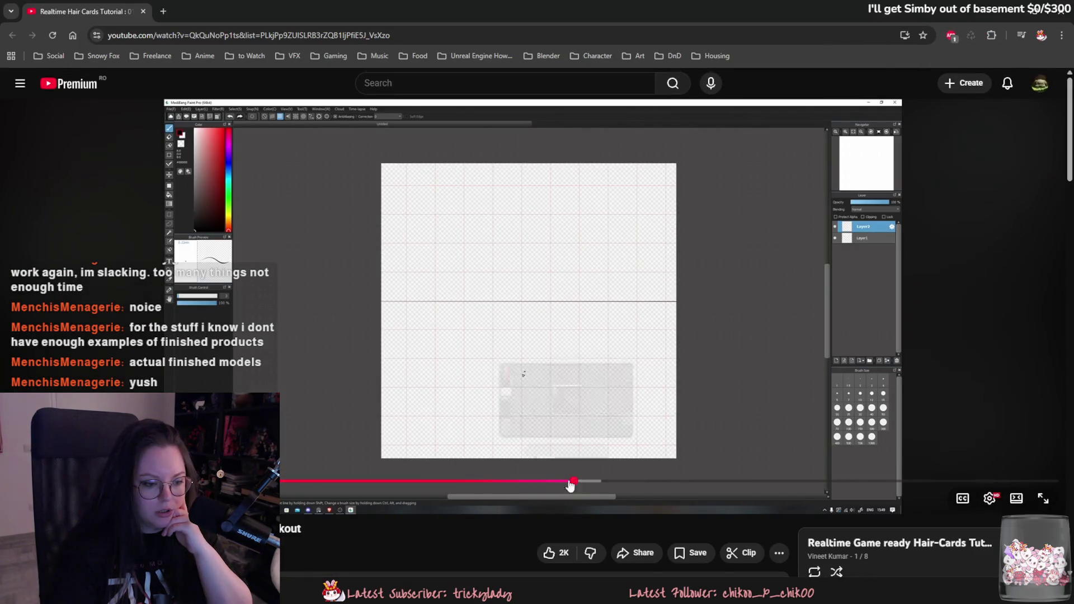
# Step: Seek to the canvas split into labelled hair-card strips, then return to Clip Studio Paint
pyautogui.click(590, 482)
pyautogui.click(581, 431)
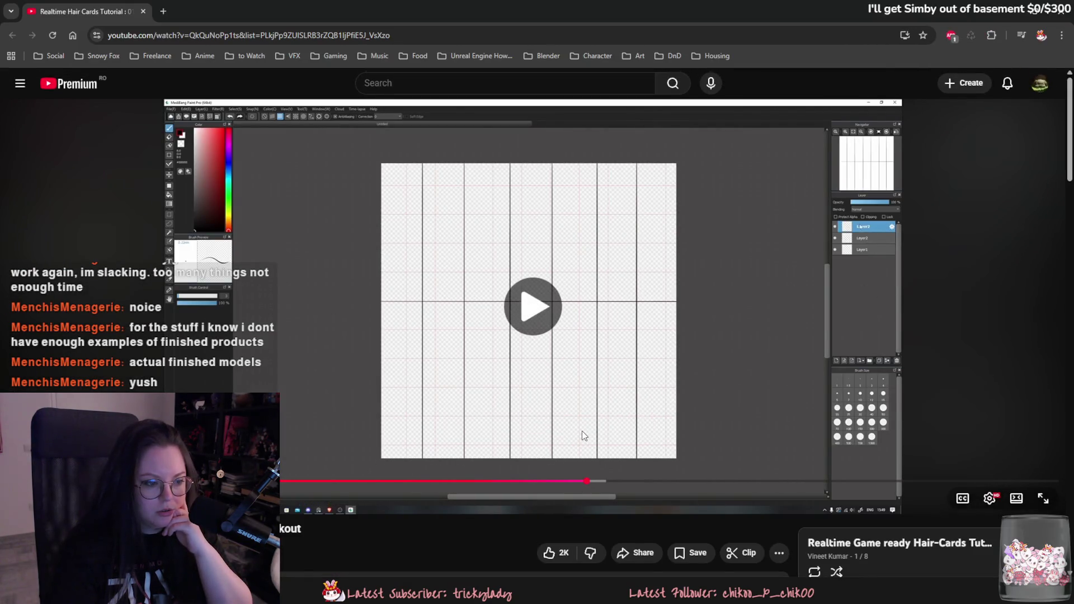
pyautogui.click(601, 482)
pyautogui.click(609, 482)
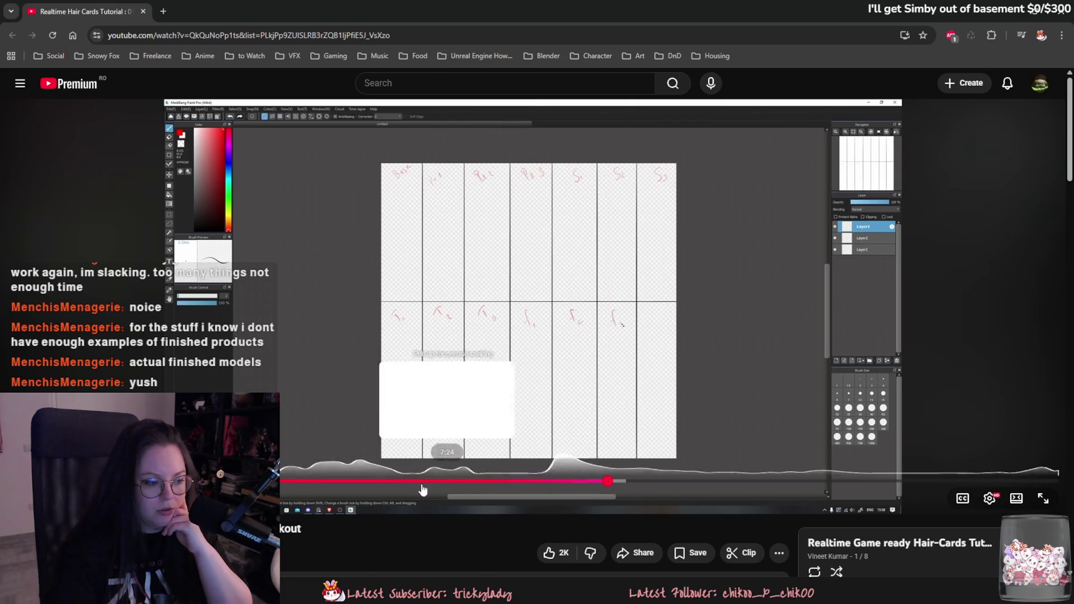
pyautogui.click(336, 481)
pyautogui.click(385, 403)
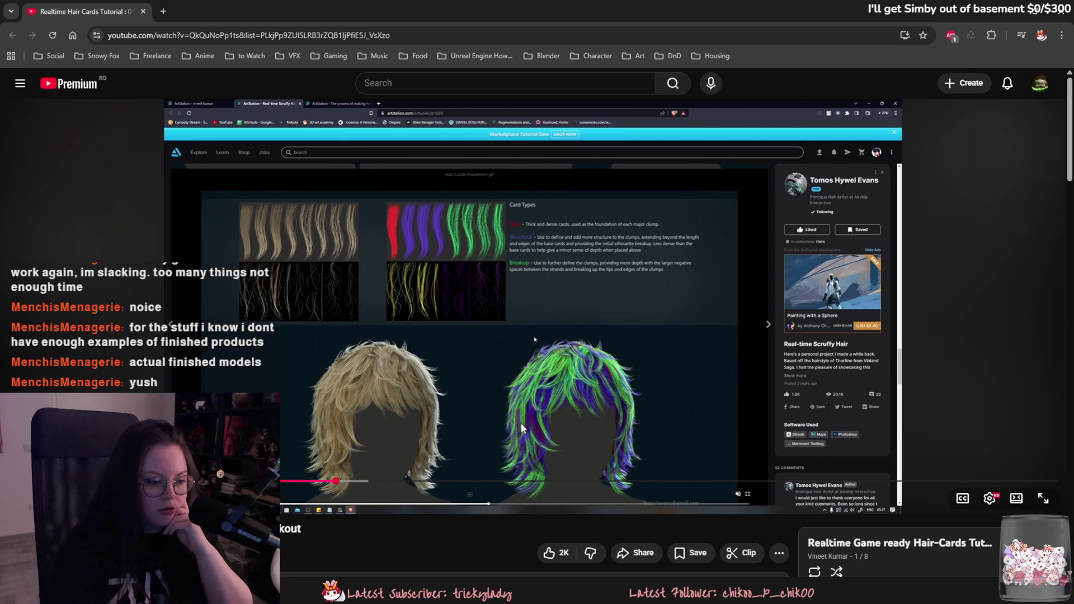
pyautogui.click(614, 481)
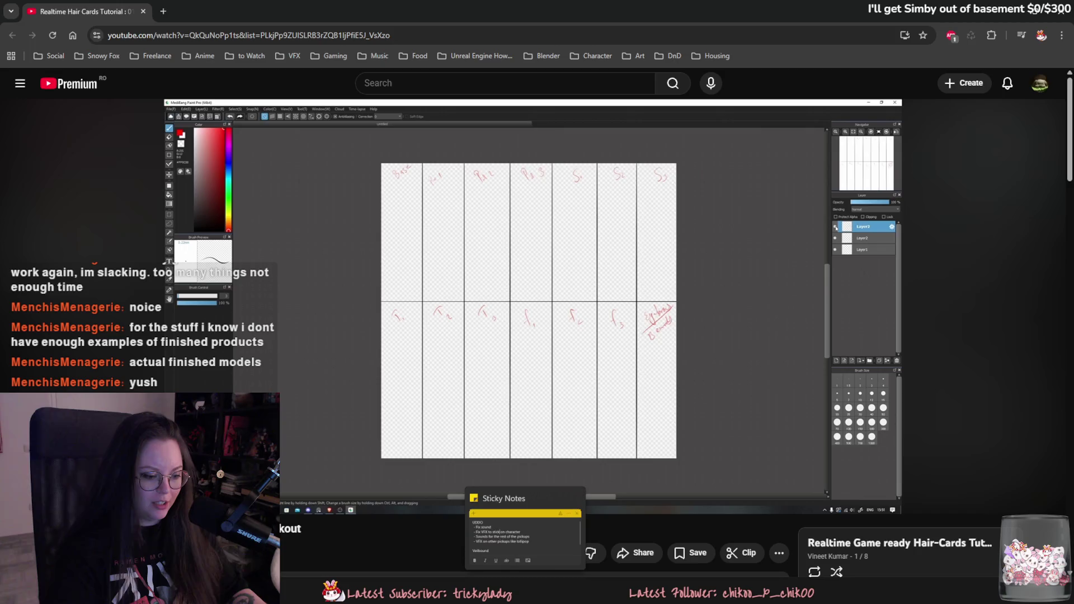
pyautogui.click(561, 537)
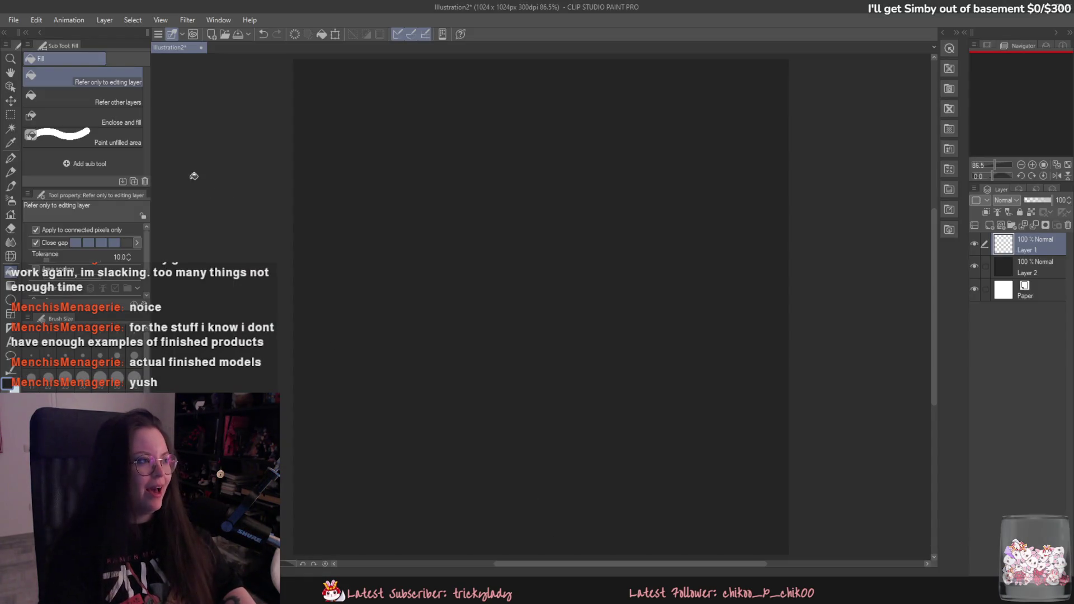
# Step: Turn on the grid overlay from the View menu
pyautogui.click(187, 19)
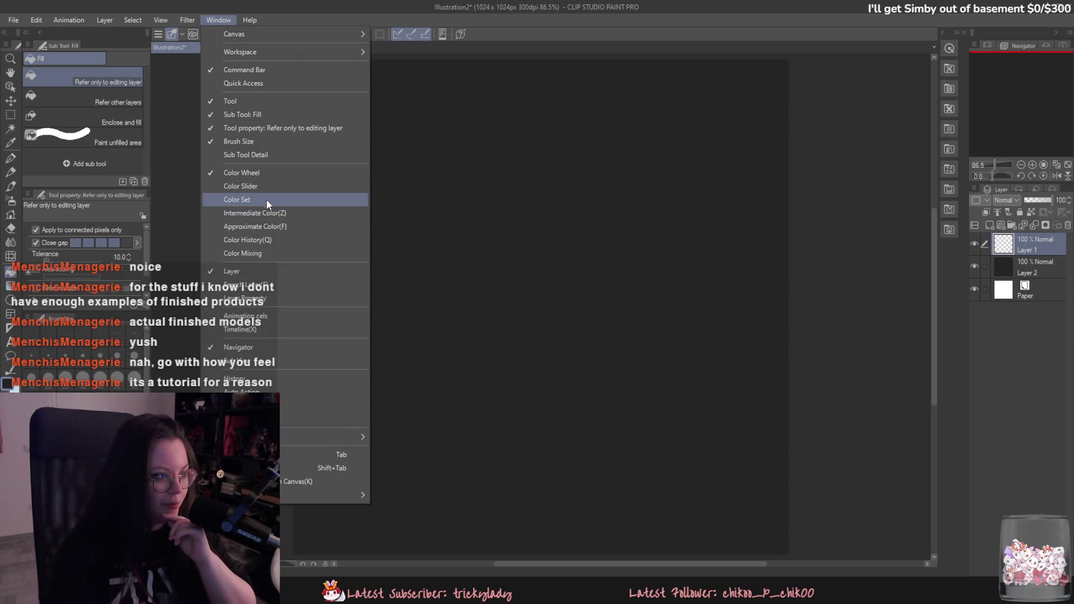
pyautogui.moveTo(185, 21)
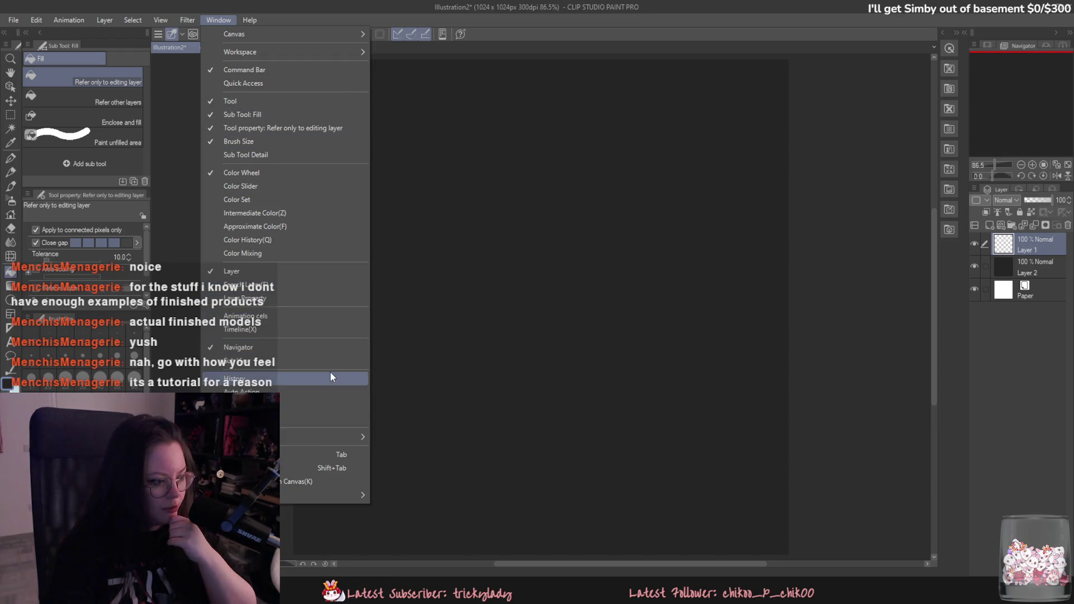
pyautogui.moveTo(336, 495)
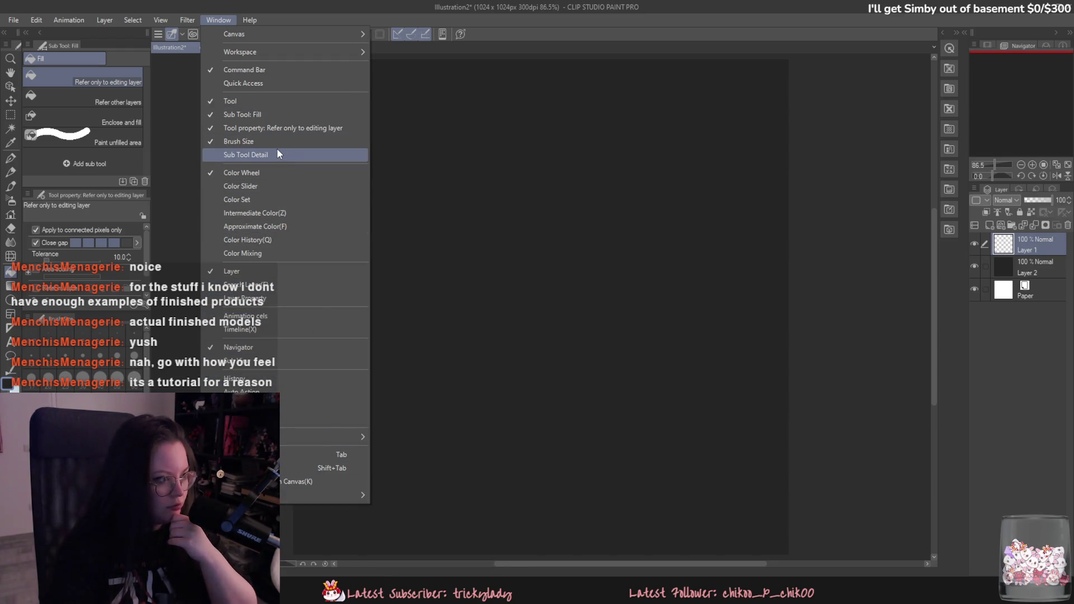
pyautogui.moveTo(258, 52)
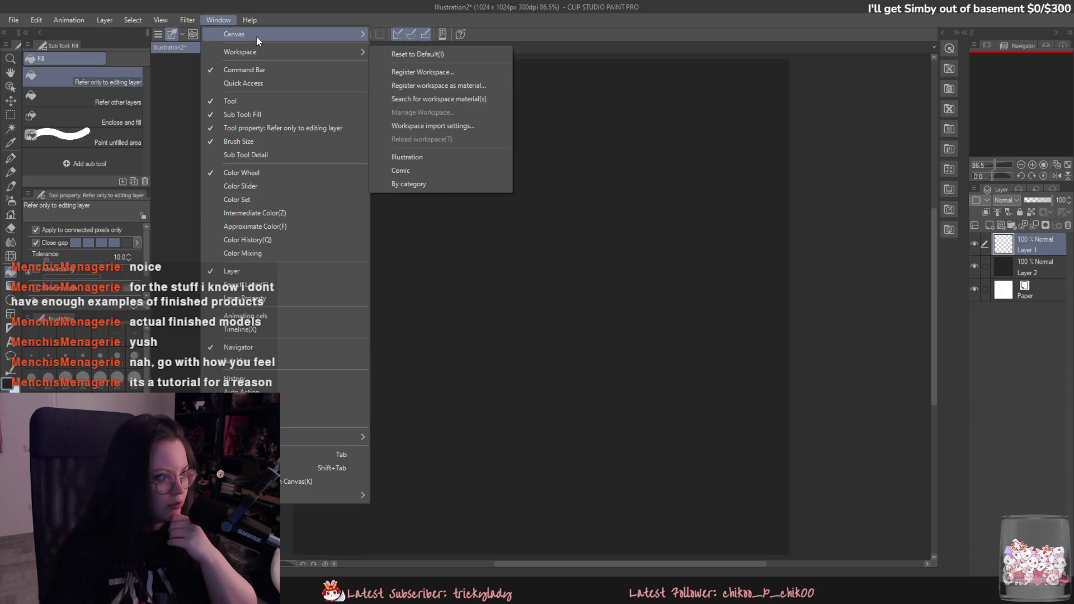
pyautogui.moveTo(72, 25)
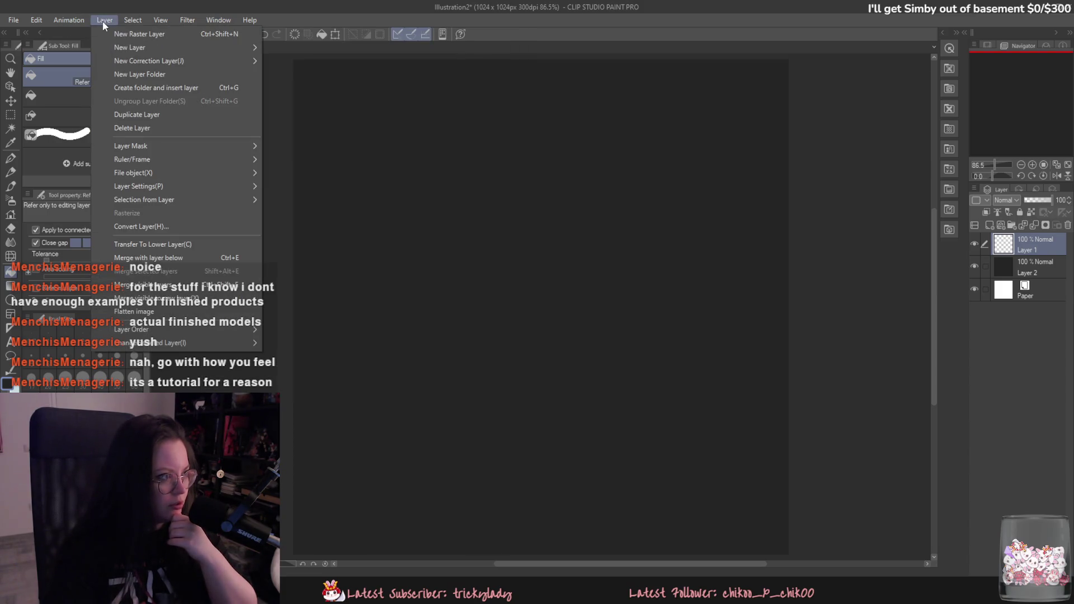
pyautogui.moveTo(192, 172)
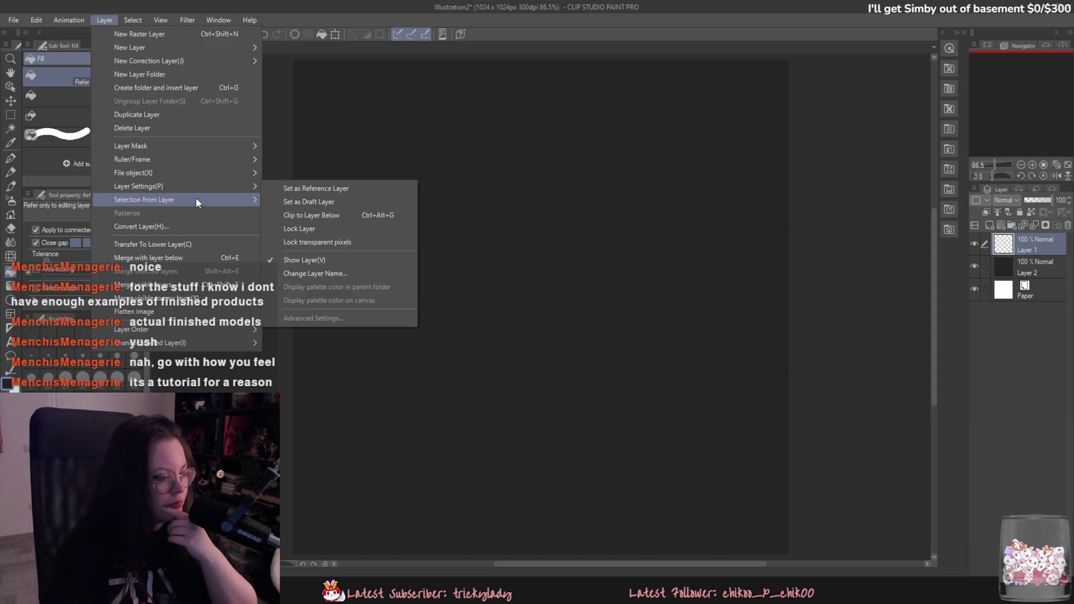
pyautogui.moveTo(219, 325)
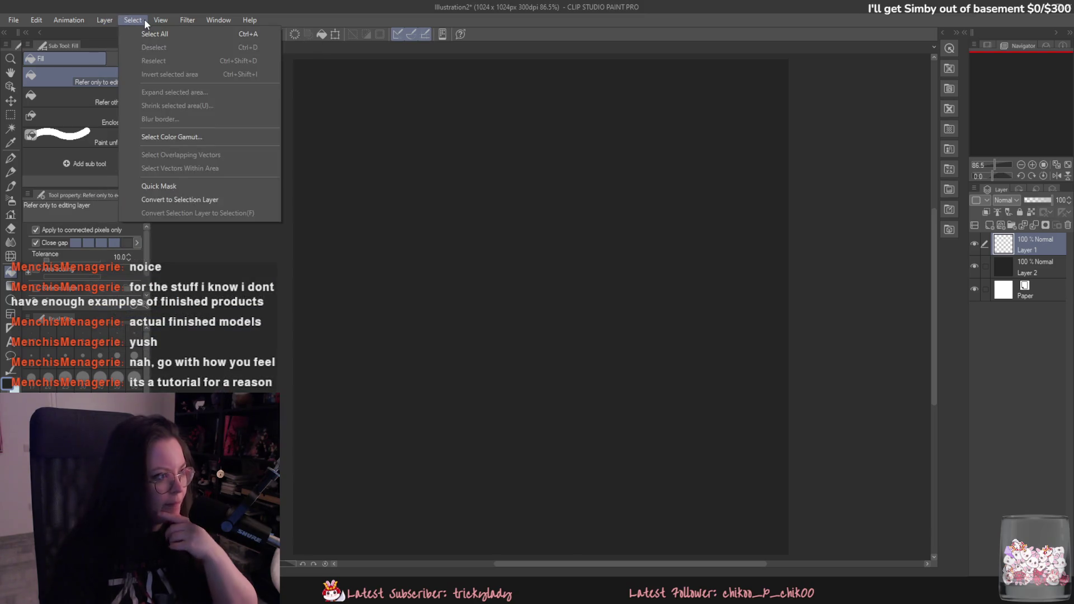
pyautogui.moveTo(156, 18)
pyautogui.click(224, 257)
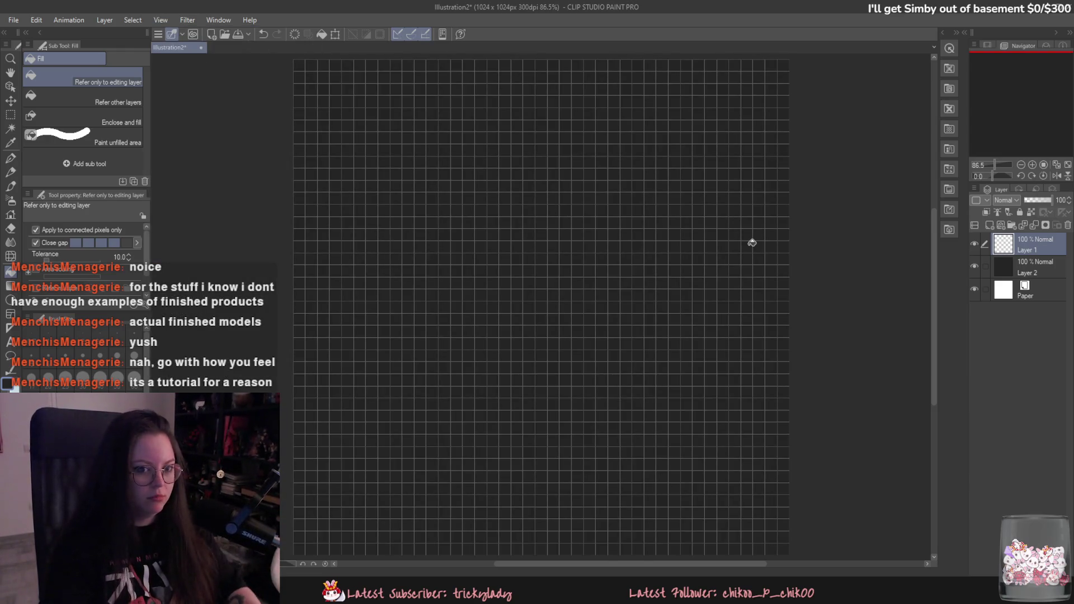
# Step: Browse the menus, ending at the Edit menu, for the next canvas command
pyautogui.click(135, 20)
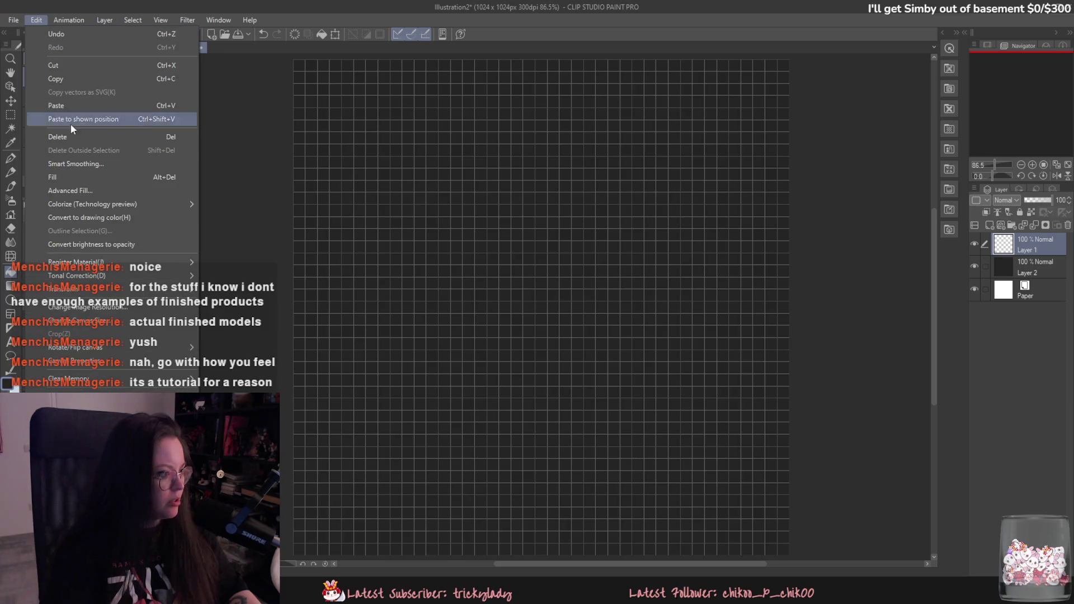
pyautogui.moveTo(9, 21)
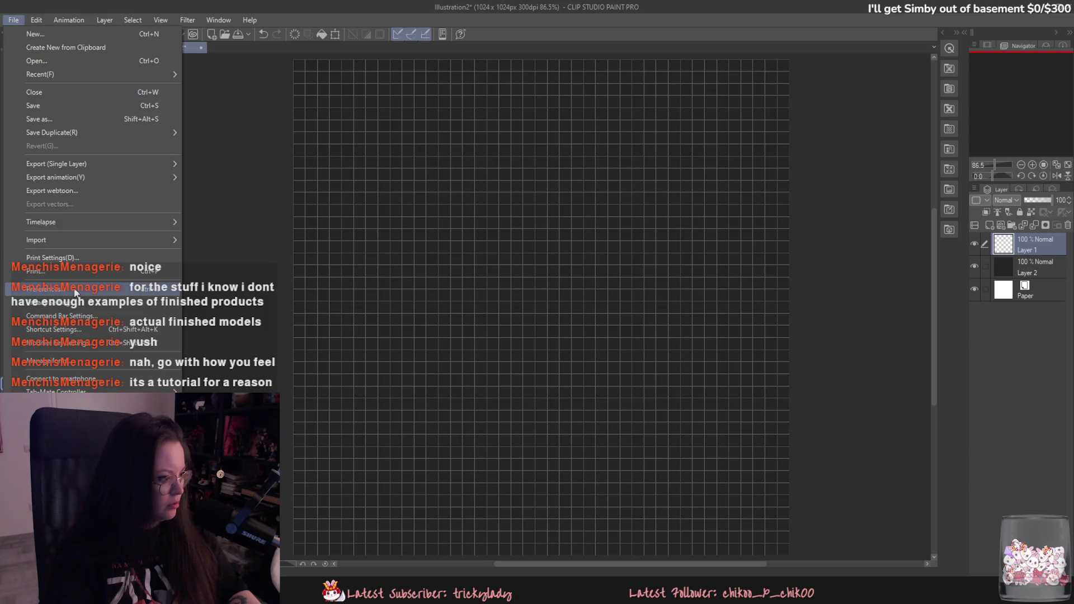
pyautogui.moveTo(112, 390)
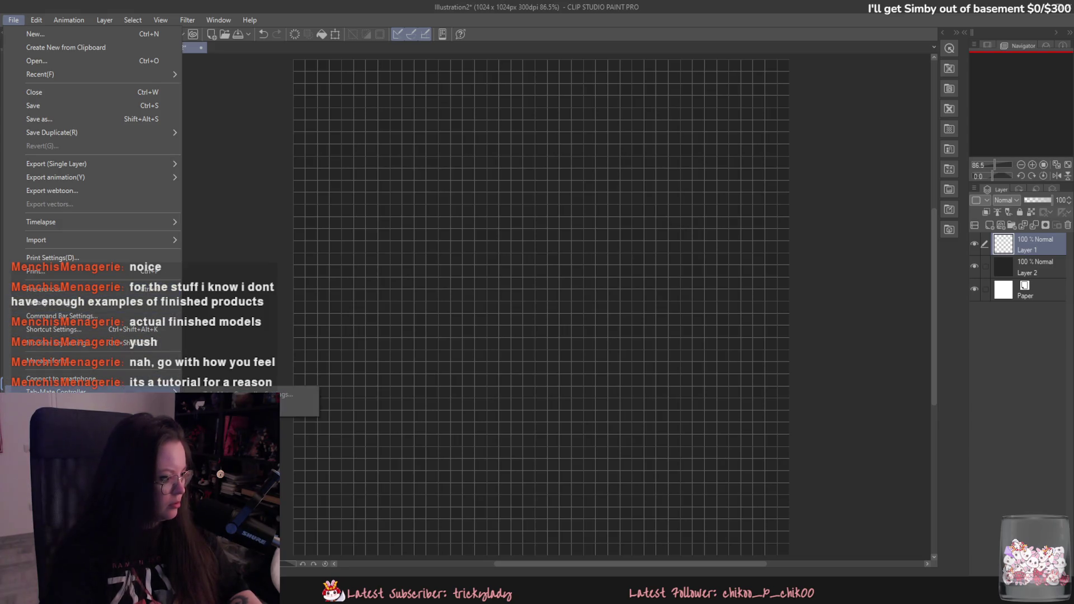
pyautogui.click(35, 20)
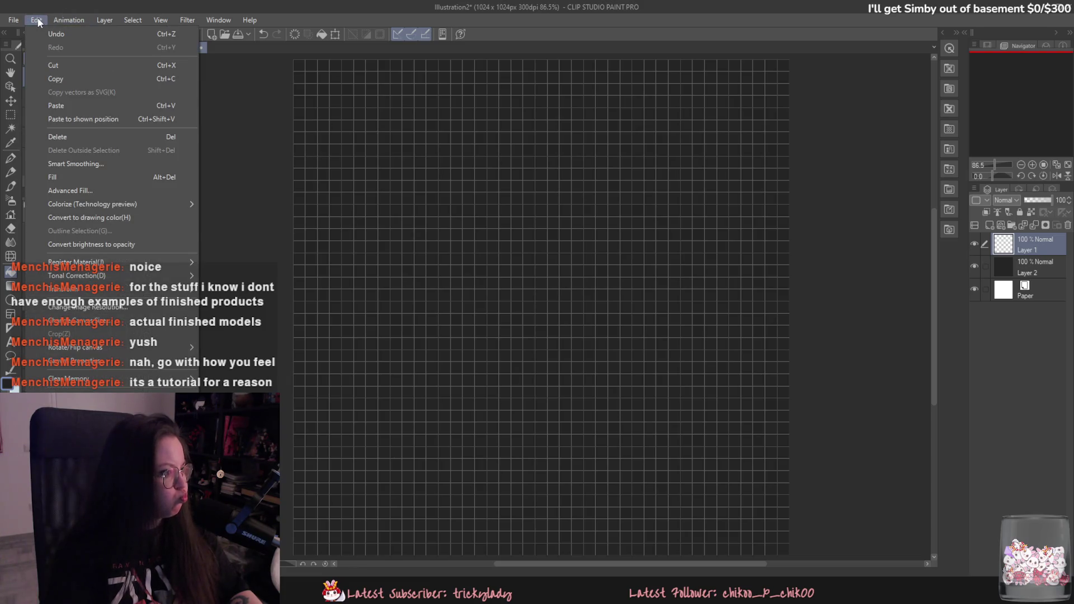
# Step: Set the grid to a 100 px gap with 1 division
pyautogui.moveTo(164, 19)
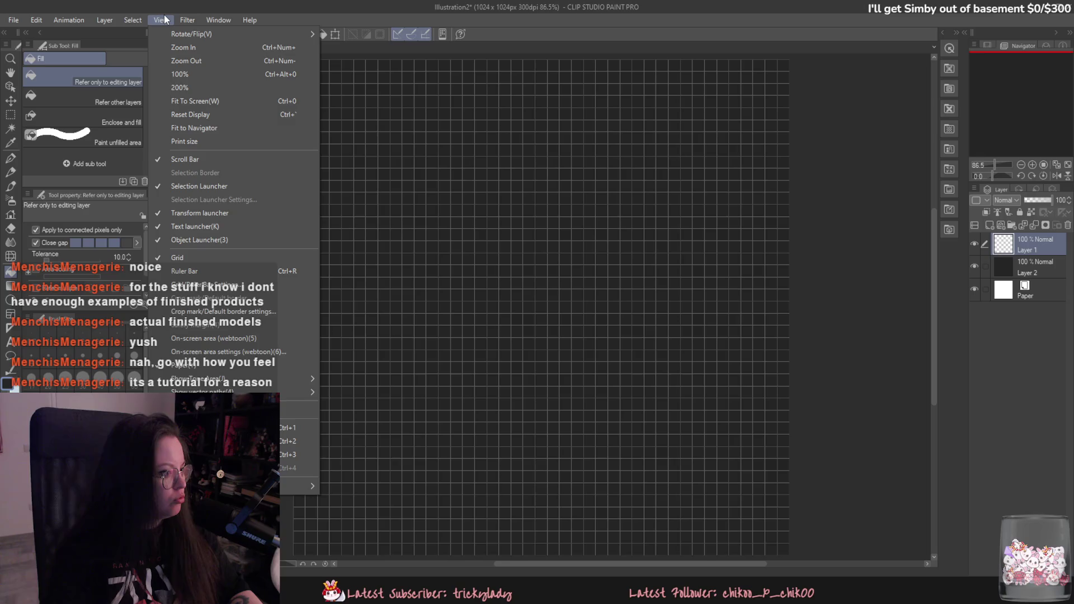
pyautogui.click(227, 284)
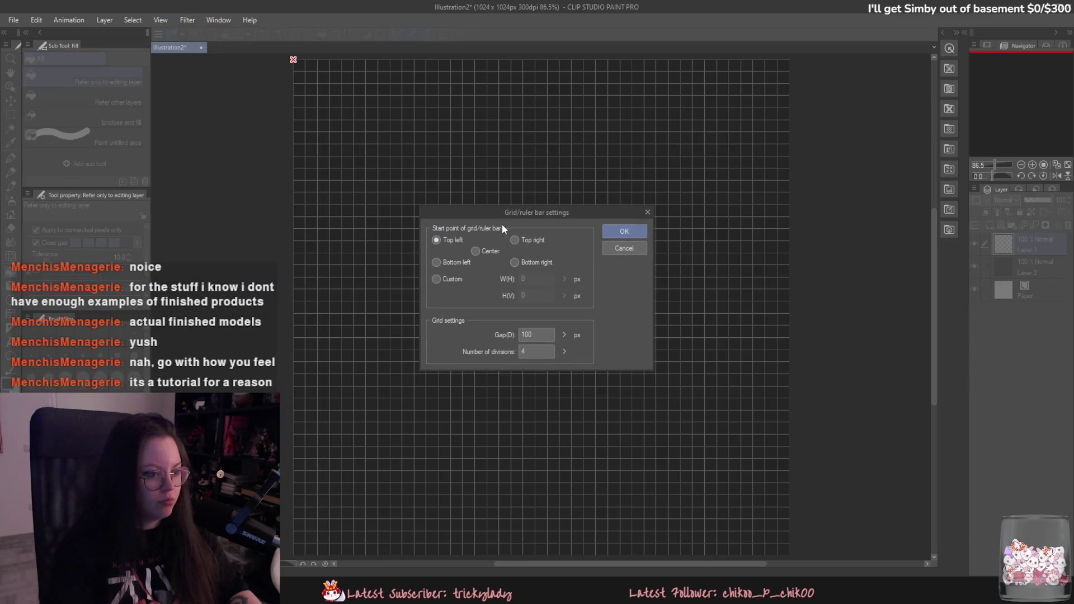
pyautogui.click(539, 334)
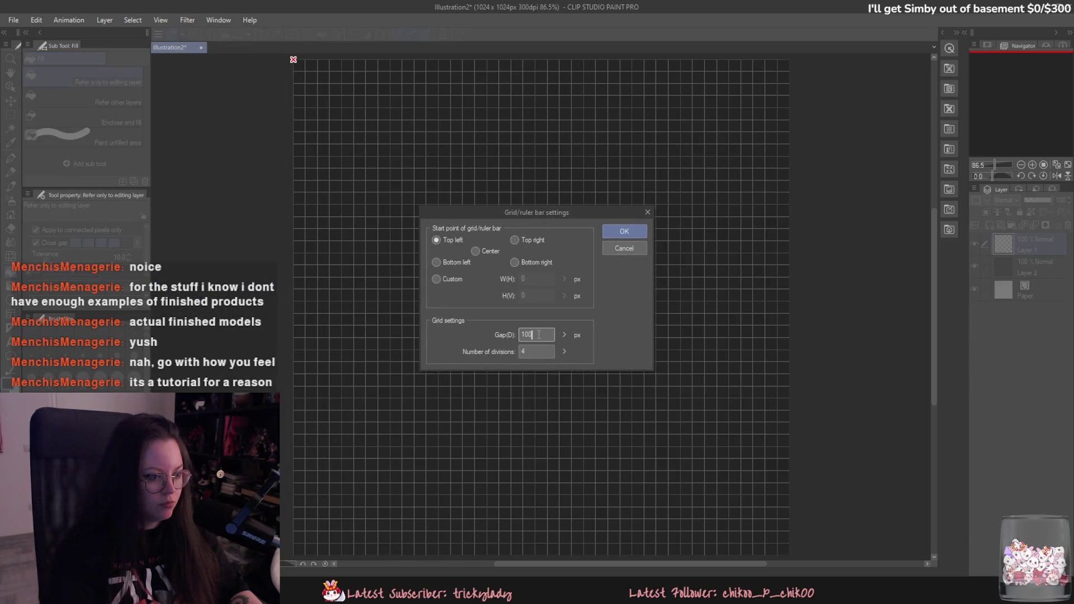
pyautogui.moveTo(564, 351); pyautogui.dragTo(567, 364)
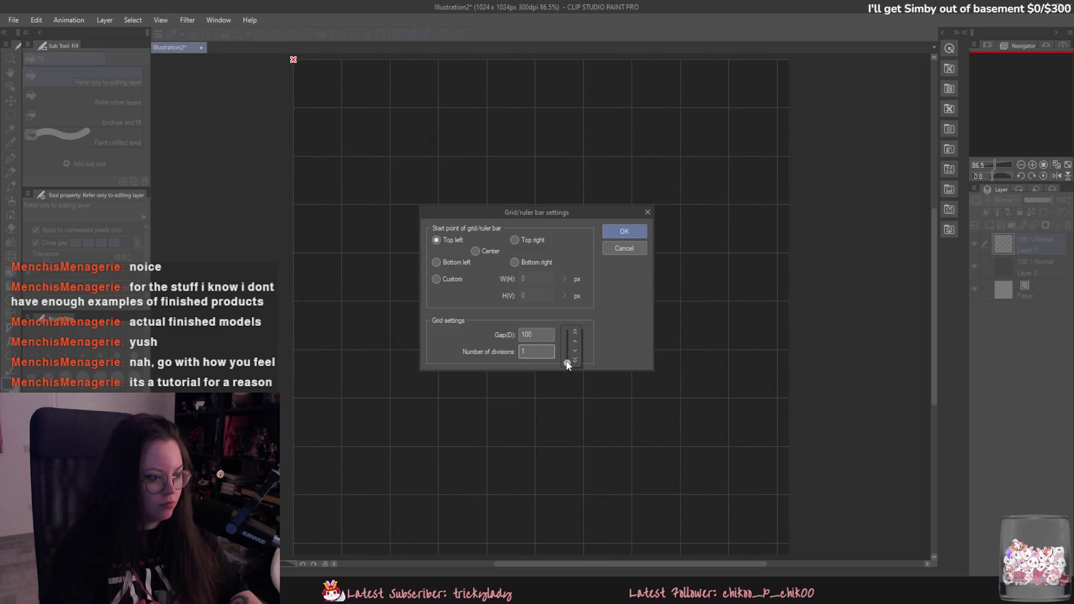
pyautogui.click(624, 231)
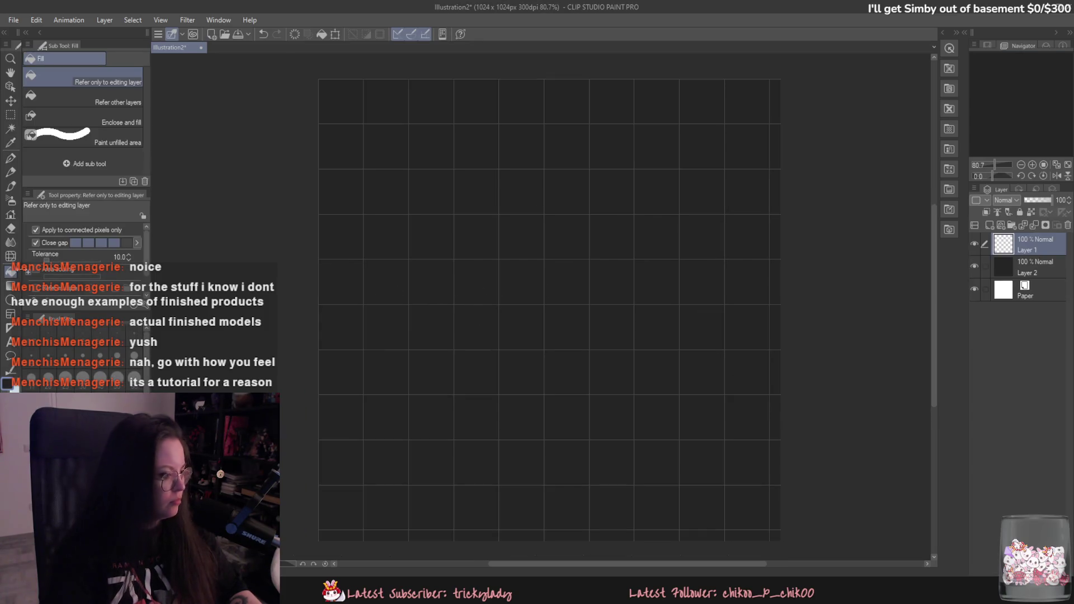
# Step: Place a horizontal straight-line ruler across the middle of the canvas
pyautogui.click(10, 328)
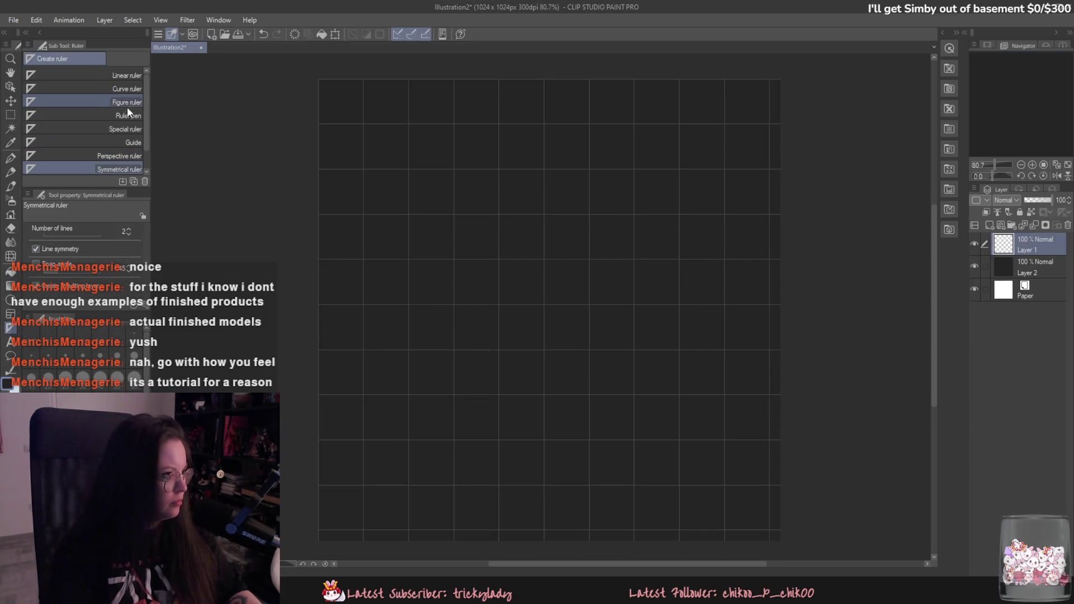
pyautogui.scroll(-2, 135, 117)
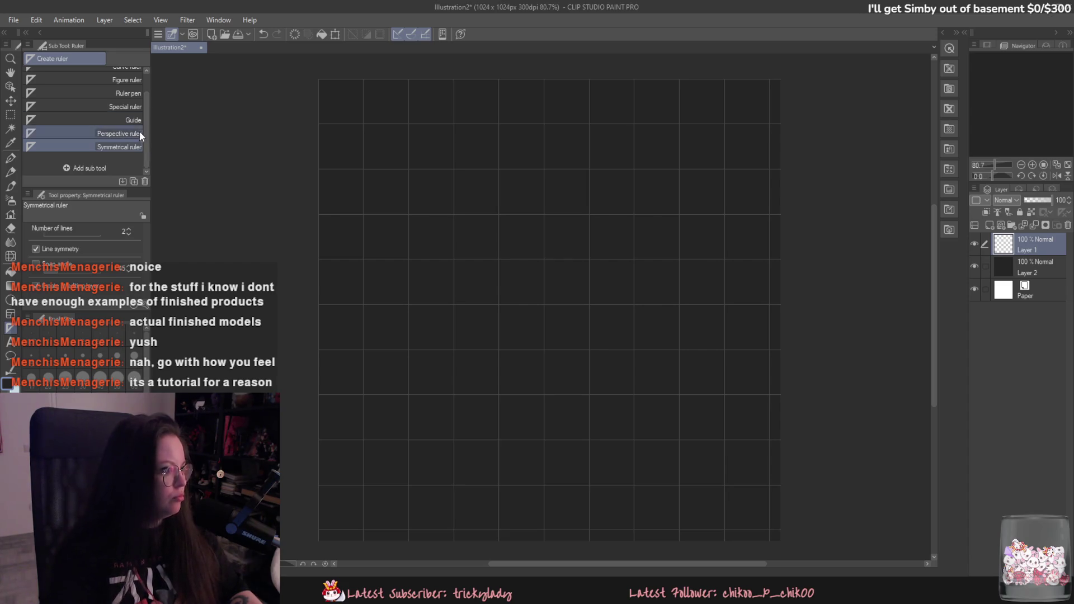
pyautogui.scroll(2, 139, 99)
pyautogui.click(126, 75)
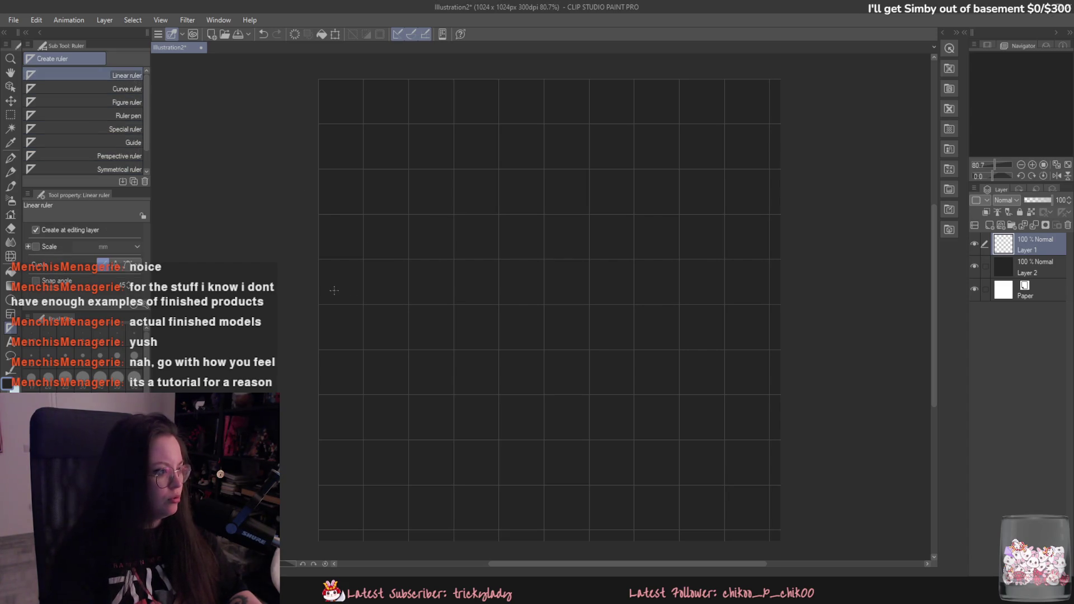
pyautogui.moveTo(322, 305); pyautogui.dragTo(546, 305)
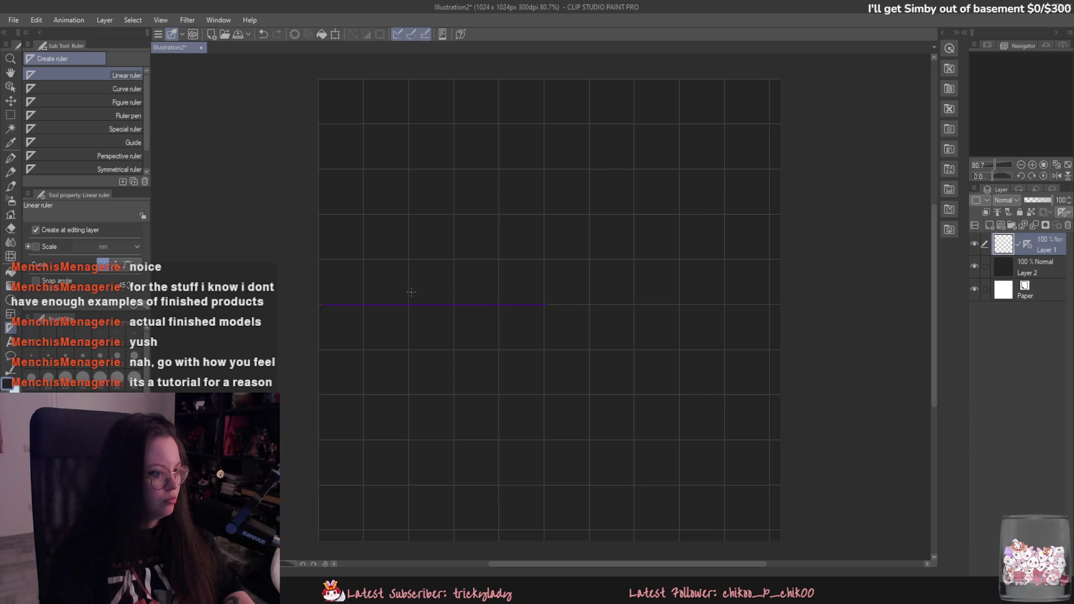
# Step: Try drawing white pen lines along the ruler on a new Layer 3, then undo them and the ruler
pyautogui.press('p')
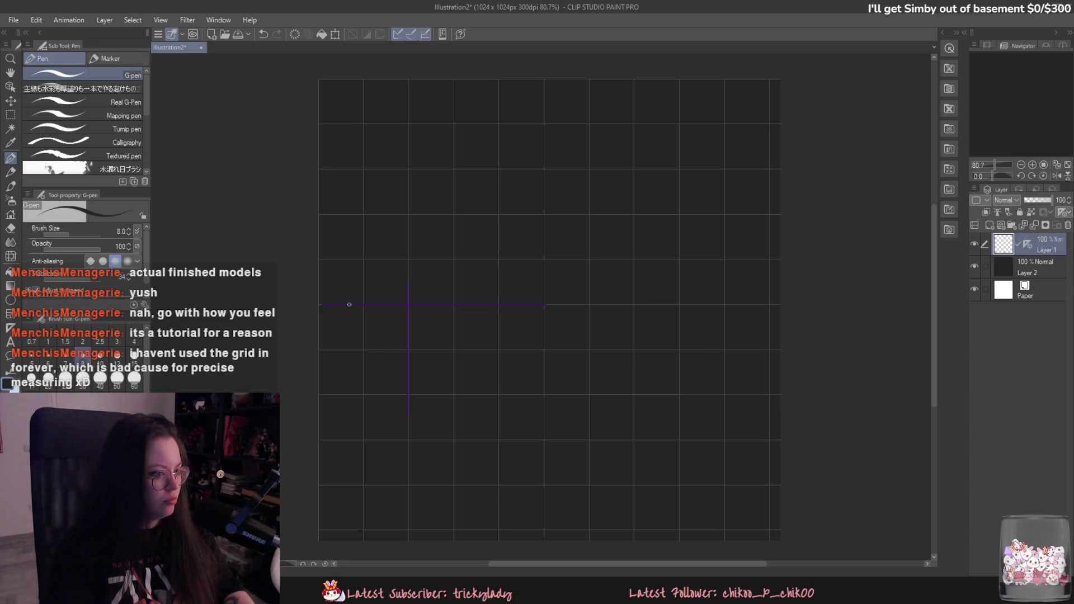
pyautogui.click(989, 225)
pyautogui.moveTo(1028, 269); pyautogui.dragTo(1027, 244)
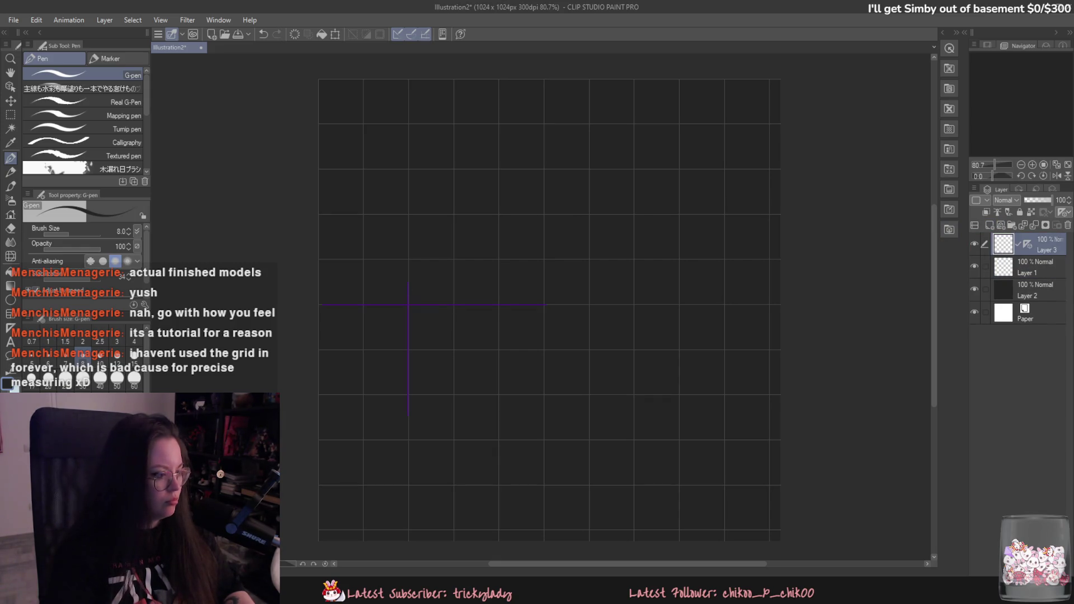
pyautogui.moveTo(362, 288); pyautogui.dragTo(558, 293)
pyautogui.hotkey('ctrl', 'z')
pyautogui.moveTo(331, 306); pyautogui.dragTo(547, 293)
pyautogui.moveTo(730, 299); pyautogui.dragTo(722, 299)
pyautogui.hotkey('ctrl', 'z')
pyautogui.hotkey('ctrl', 'z')
pyautogui.hotkey('ctrl', 'z')
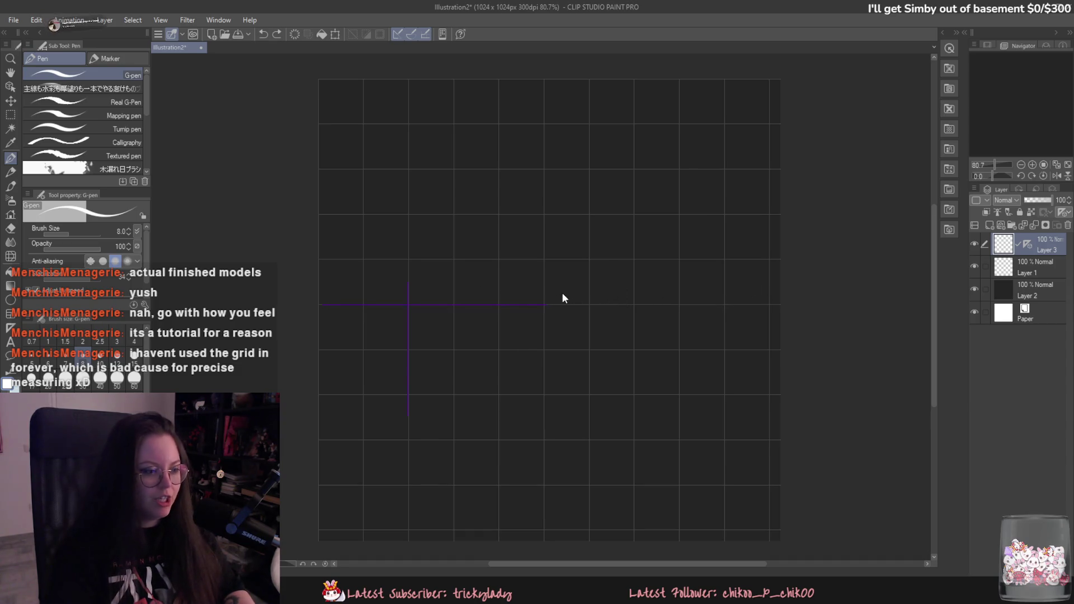
pyautogui.hotkey('ctrl', 'z')
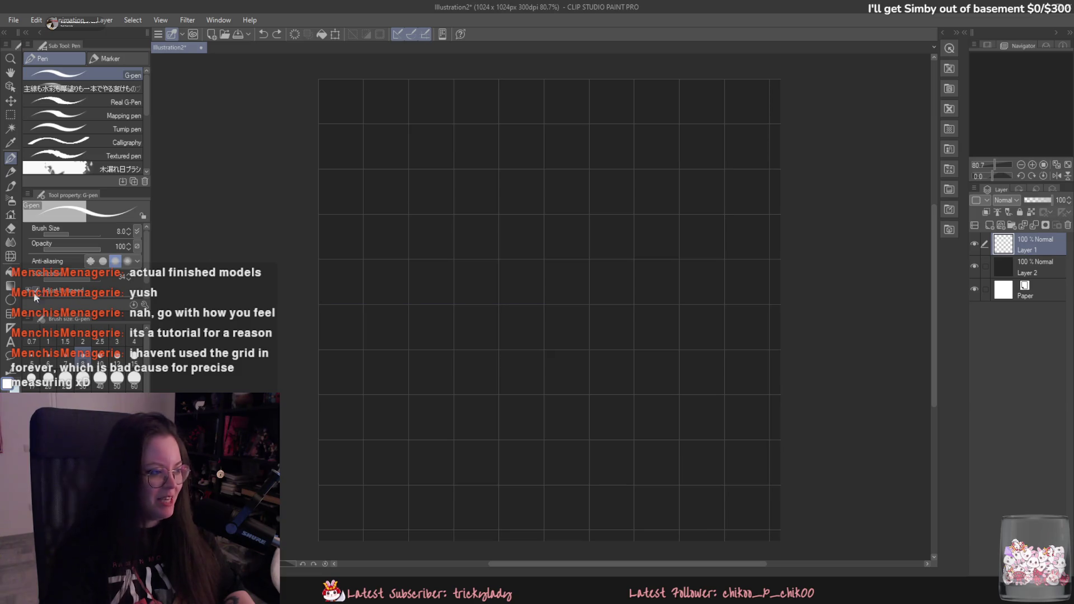
# Step: Add a horizontal guide across the canvas with the Guide ruler
pyautogui.click(11, 329)
pyautogui.click(111, 169)
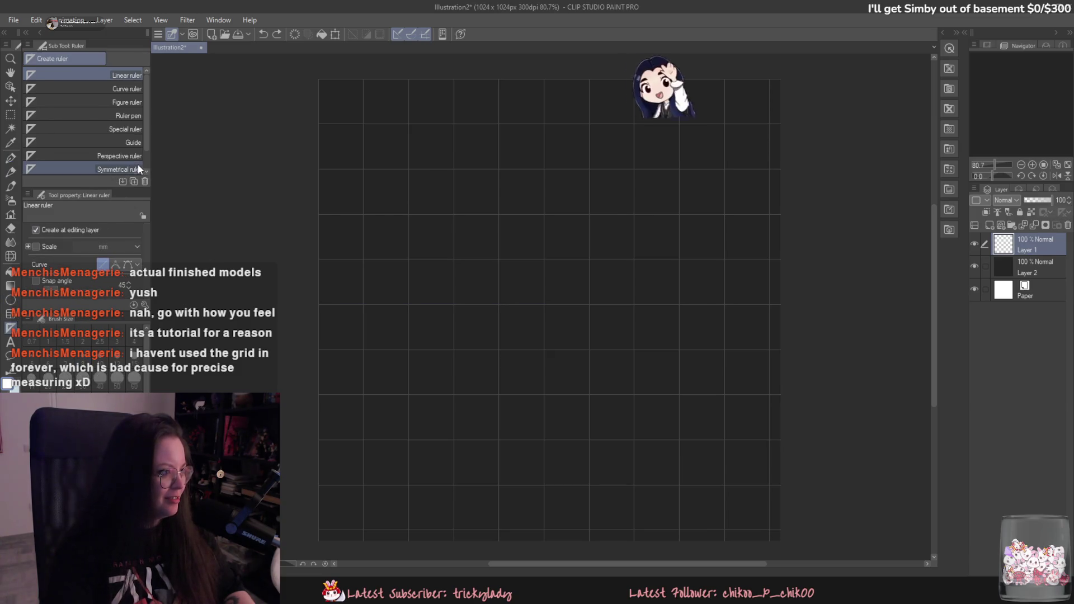
pyautogui.click(115, 156)
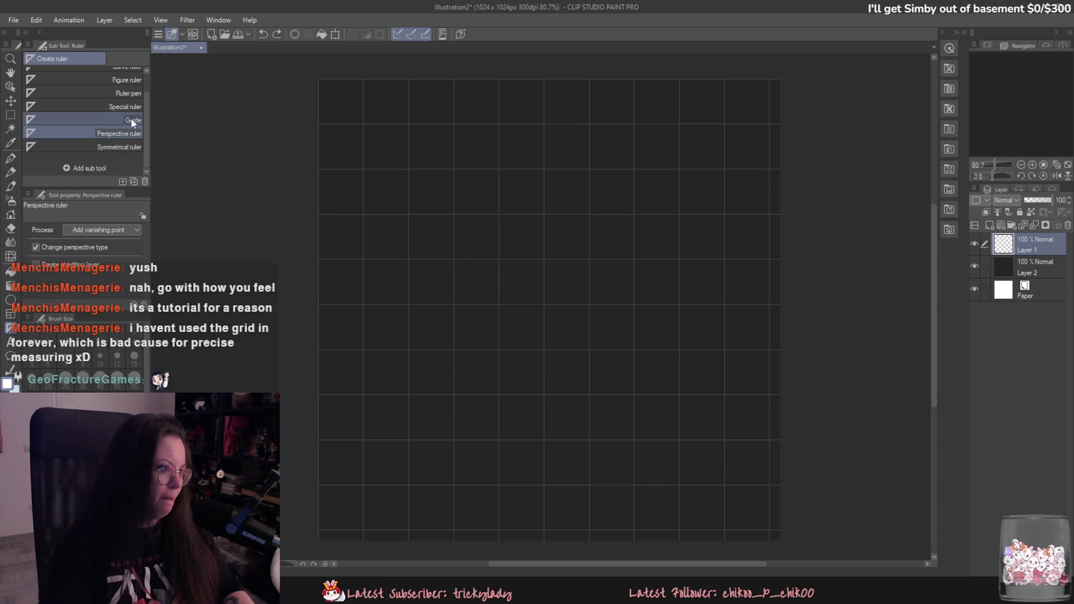
pyautogui.click(126, 75)
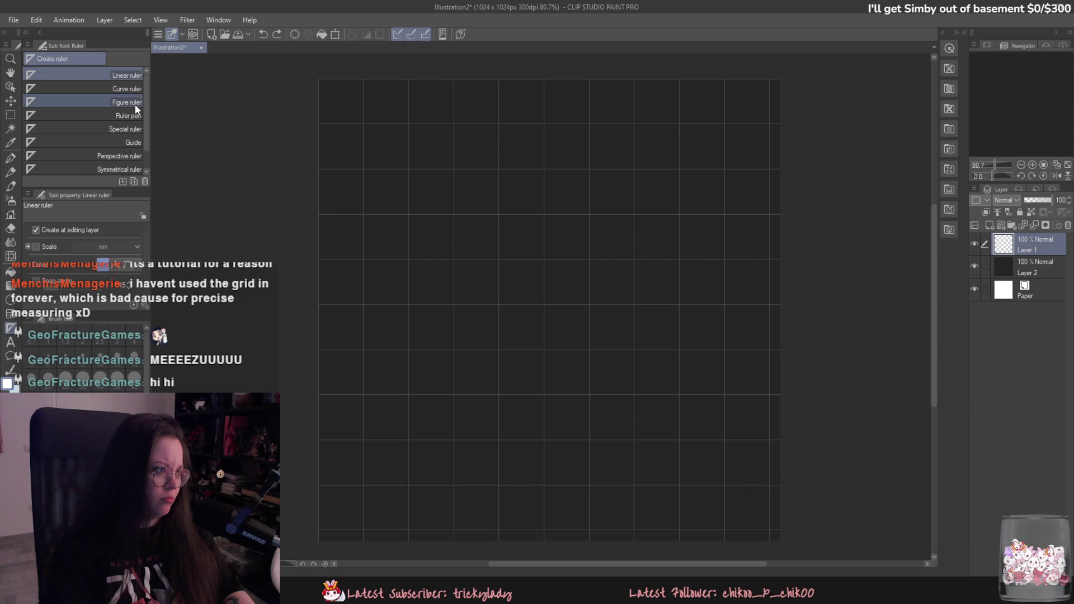
pyautogui.click(129, 129)
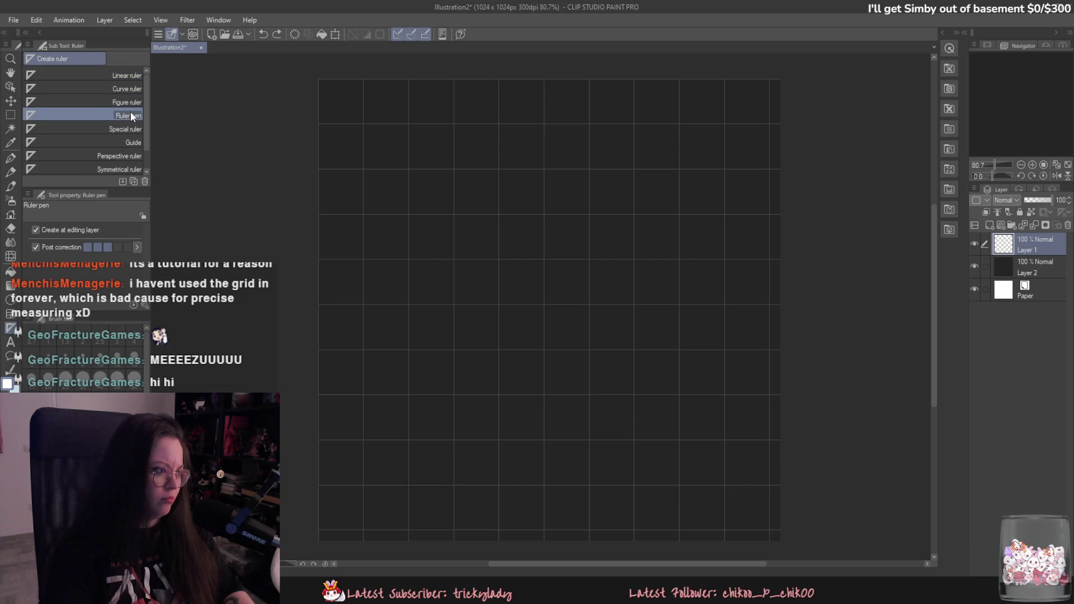
pyautogui.click(129, 142)
pyautogui.moveTo(318, 259); pyautogui.dragTo(825, 259)
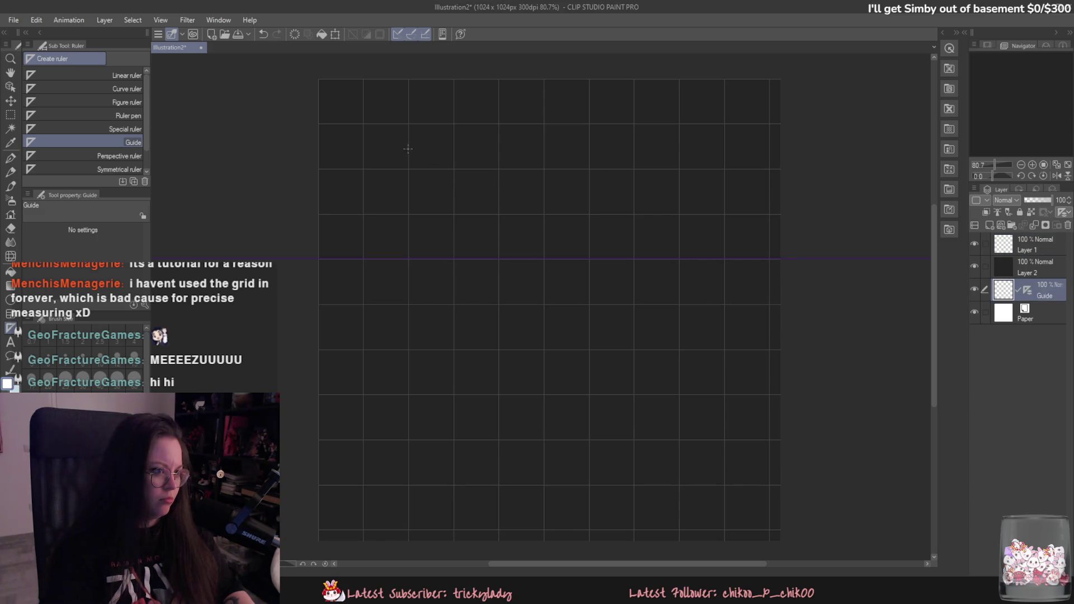
# Step: Move the Guide layer above Layer 2 and test white pen lines along it, undoing them
pyautogui.press('p')
pyautogui.moveTo(1009, 291); pyautogui.dragTo(1010, 255)
pyautogui.moveTo(442, 250)
pyautogui.mouseDown()
pyautogui.moveTo(480, 249)
pyautogui.moveTo(316, 255)
pyautogui.moveTo(880, 233)
pyautogui.mouseUp()
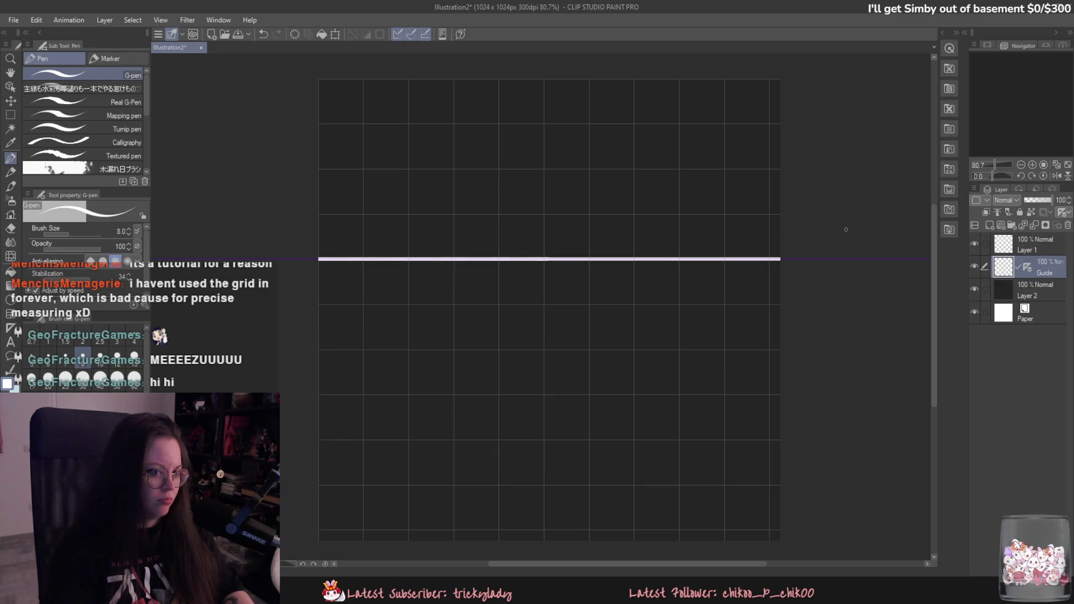
pyautogui.moveTo(322, 302); pyautogui.dragTo(789, 304)
pyautogui.hotkey('ctrl', 'z')
pyautogui.moveTo(319, 350); pyautogui.dragTo(780, 350)
pyautogui.hotkey('ctrl', 'z')
pyautogui.hotkey('ctrl', 'z')
pyautogui.moveTo(467, 390)
pyautogui.mouseDown()
pyautogui.moveTo(511, 393)
pyautogui.moveTo(499, 365)
pyautogui.mouseUp()
# Step: On Layer 1, try vertical and L-shaped strokes, clear them, and hide the horizontal guide
pyautogui.hotkey('ctrl', 'z')
pyautogui.hotkey('ctrl', 'z')
pyautogui.click(1006, 245)
pyautogui.moveTo(633, 188); pyautogui.dragTo(632, 282)
pyautogui.hotkey('ctrl', 'z')
pyautogui.moveTo(498, 280); pyautogui.dragTo(696, 259)
pyautogui.hotkey('ctrl', 'z')
pyautogui.moveTo(588, 157)
pyautogui.mouseDown()
pyautogui.moveTo(588, 297)
pyautogui.moveTo(384, 393)
pyautogui.moveTo(643, 311)
pyautogui.moveTo(377, 365)
pyautogui.mouseUp()
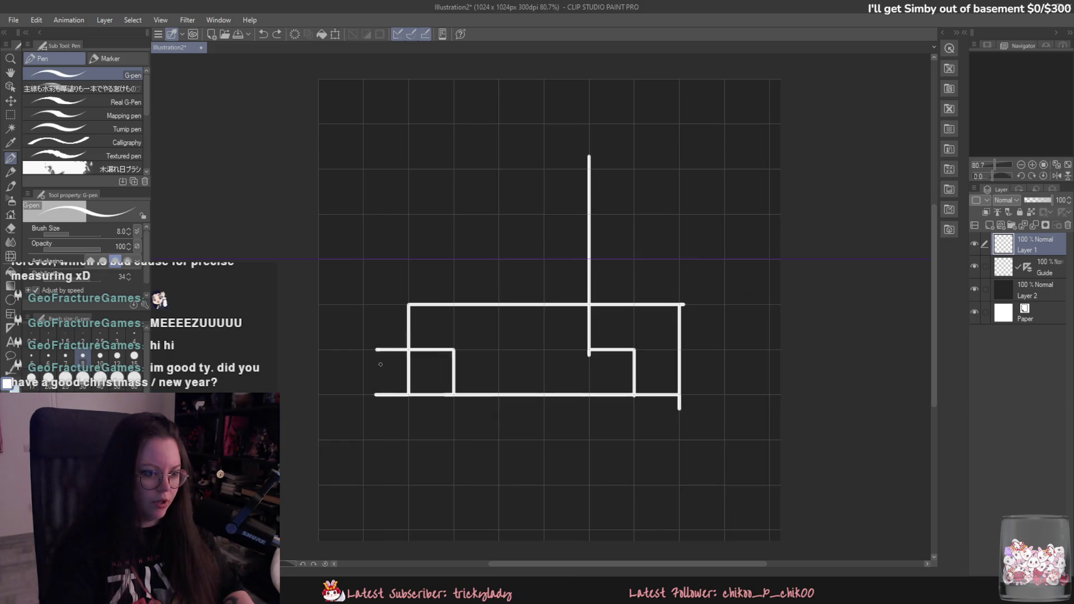
pyautogui.press('Delete')
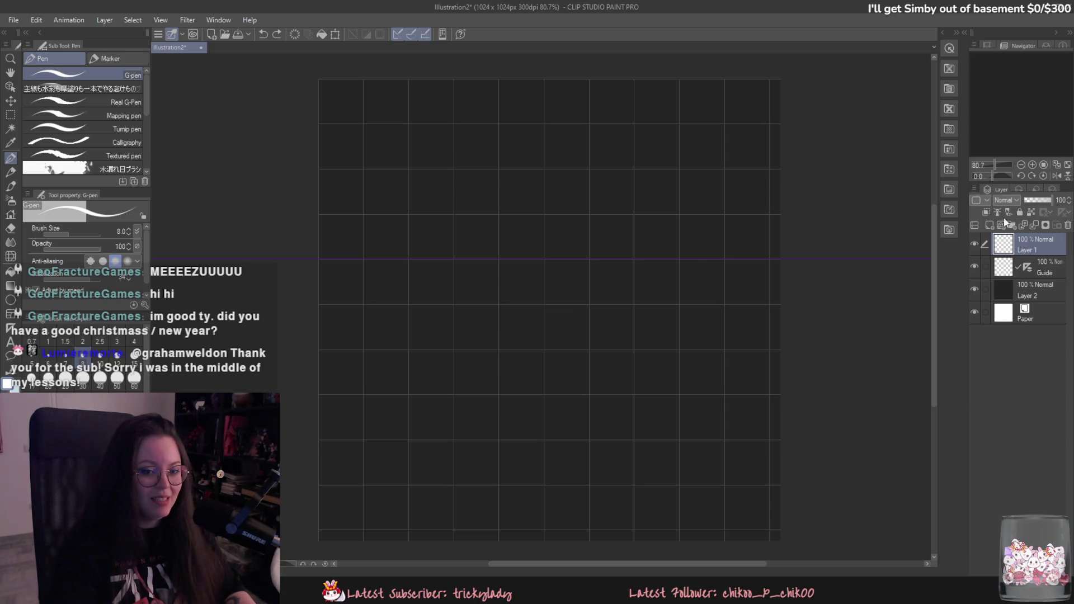
pyautogui.click(974, 266)
# Step: Draw a white horizontal line across the middle of the canvas
pyautogui.moveTo(499, 189); pyautogui.dragTo(499, 347)
pyautogui.hotkey('ctrl', 'z')
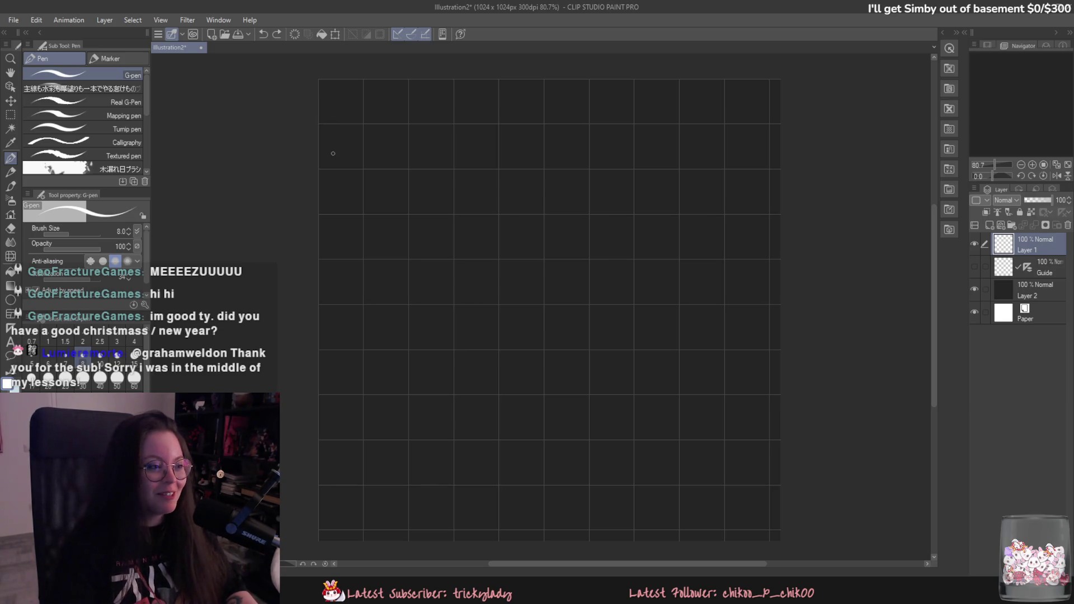
pyautogui.moveTo(356, 89); pyautogui.dragTo(384, 486)
pyautogui.hotkey('ctrl', 'z')
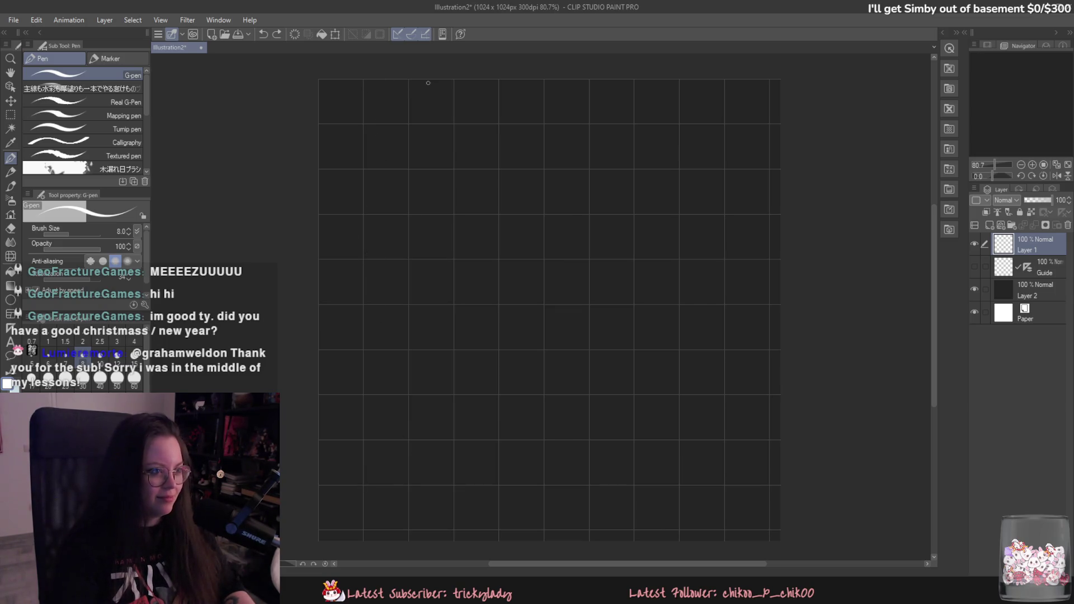
pyautogui.moveTo(317, 259); pyautogui.dragTo(832, 243)
pyautogui.hotkey('ctrl', 'z')
pyautogui.moveTo(317, 304); pyautogui.dragTo(827, 304)
pyautogui.hotkey('ctrl', 'z')
pyautogui.moveTo(316, 305); pyautogui.dragTo(848, 307)
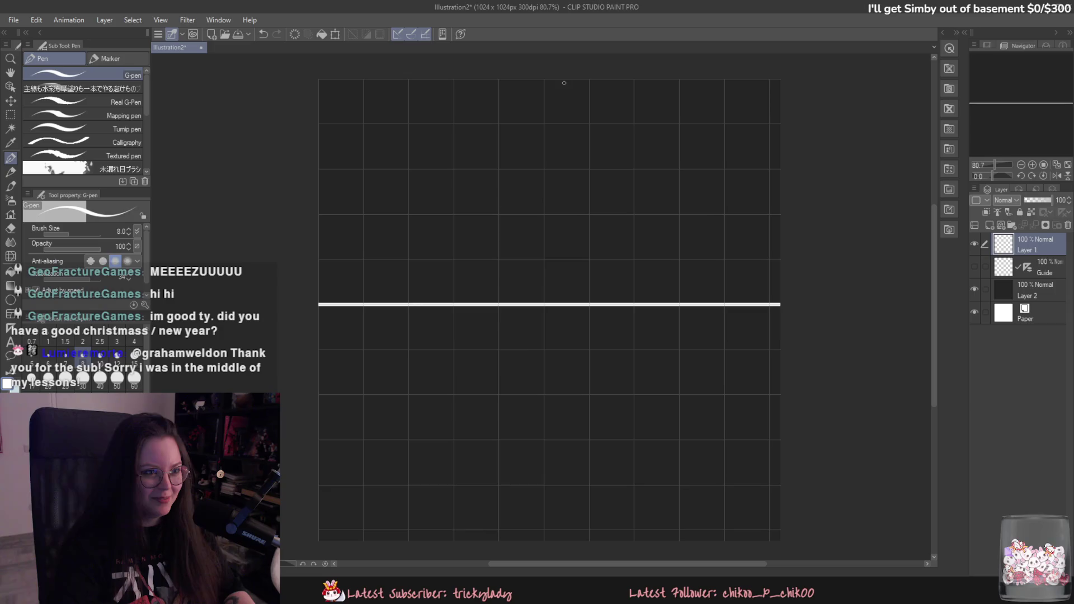
# Step: Draw a white vertical line down the canvas centre, discarding extra bottom and side lines
pyautogui.moveTo(548, 77); pyautogui.dragTo(544, 540)
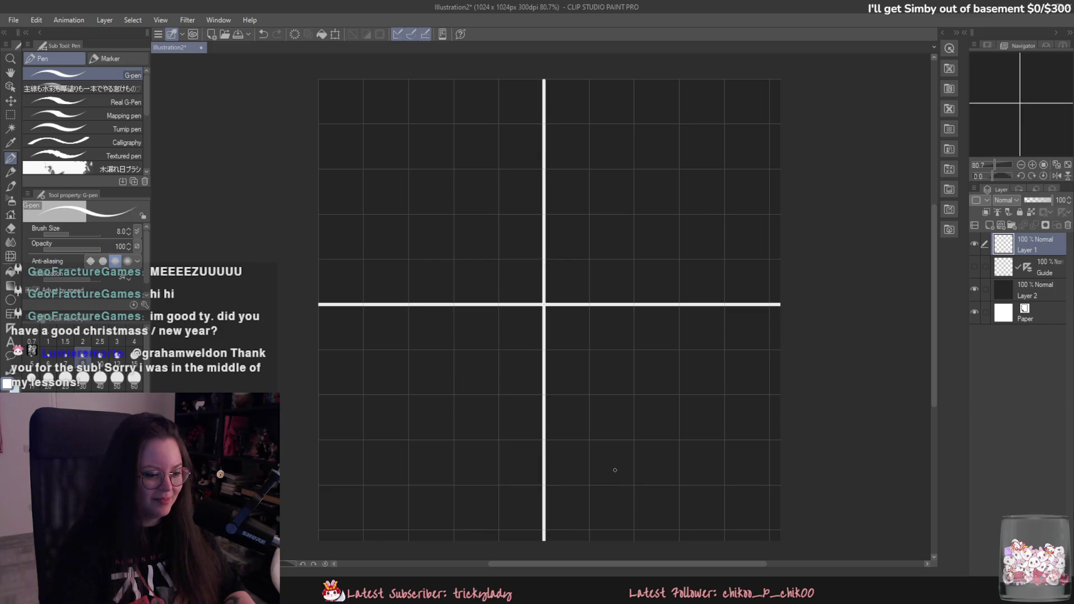
pyautogui.moveTo(311, 528); pyautogui.dragTo(839, 530)
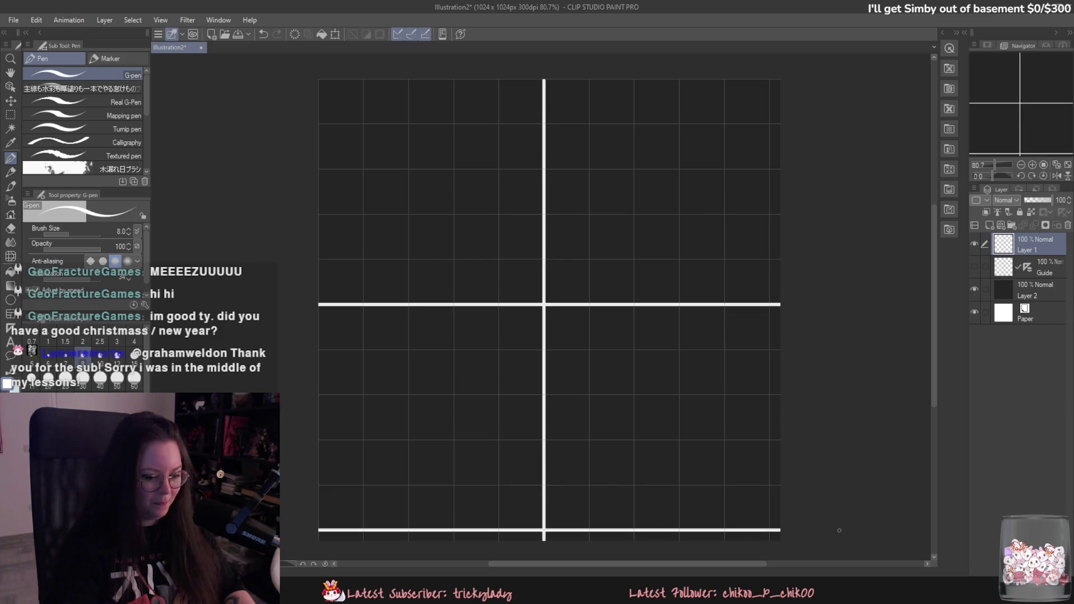
pyautogui.moveTo(769, 78); pyautogui.dragTo(771, 534)
pyautogui.hotkey('ctrl', 'z')
pyautogui.hotkey('ctrl', 'z')
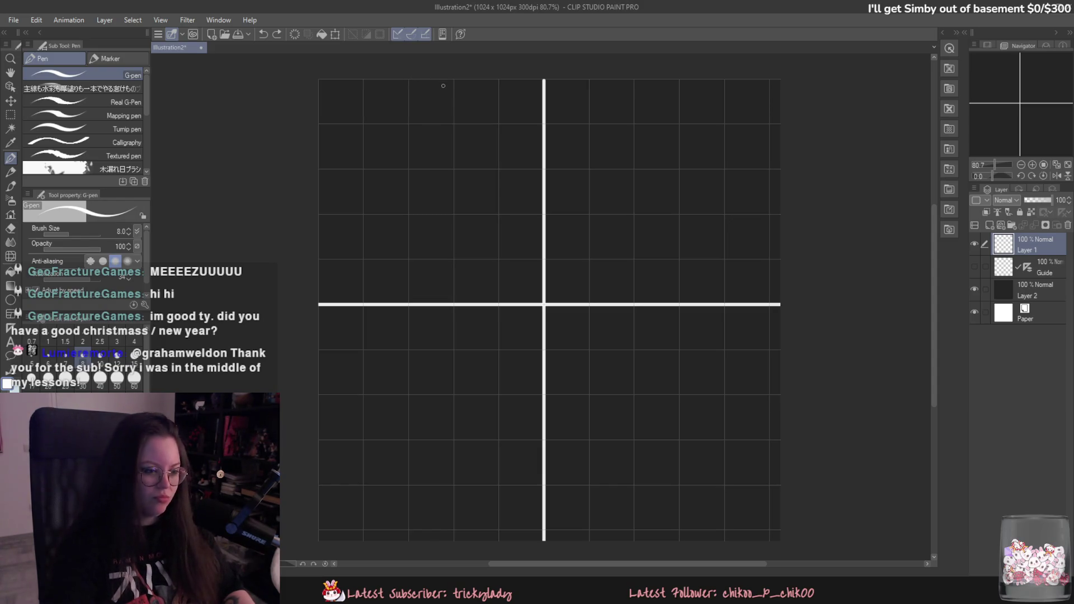
pyautogui.moveTo(408, 305); pyautogui.dragTo(408, 540)
pyautogui.hotkey('ctrl', 'z')
pyautogui.moveTo(453, 305); pyautogui.dragTo(454, 540)
pyautogui.hotkey('ctrl', 'z')
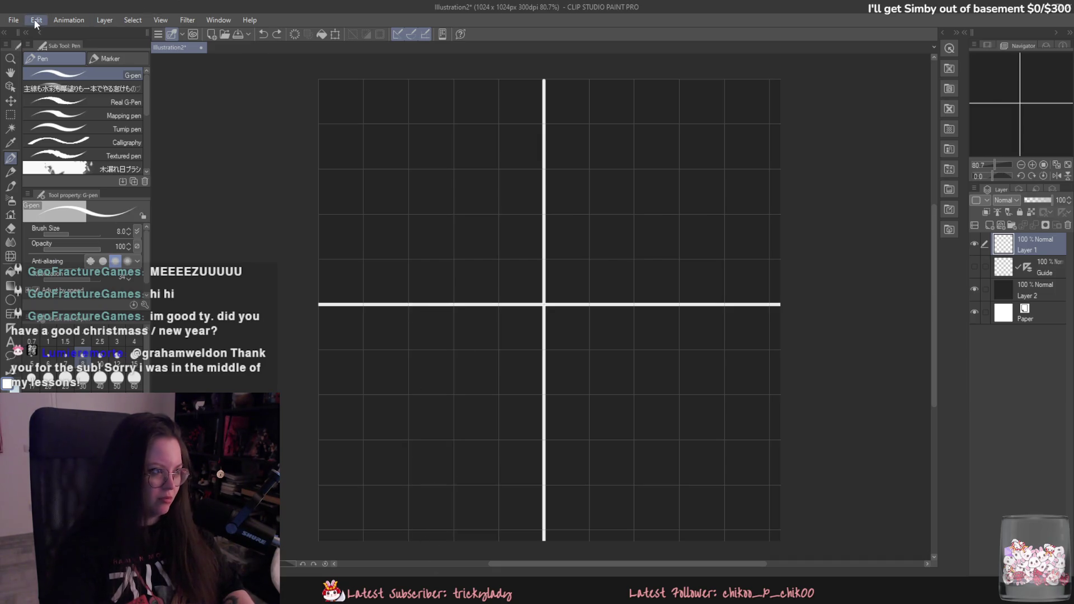
# Step: Set the grid gap to 125 px
pyautogui.click(37, 20)
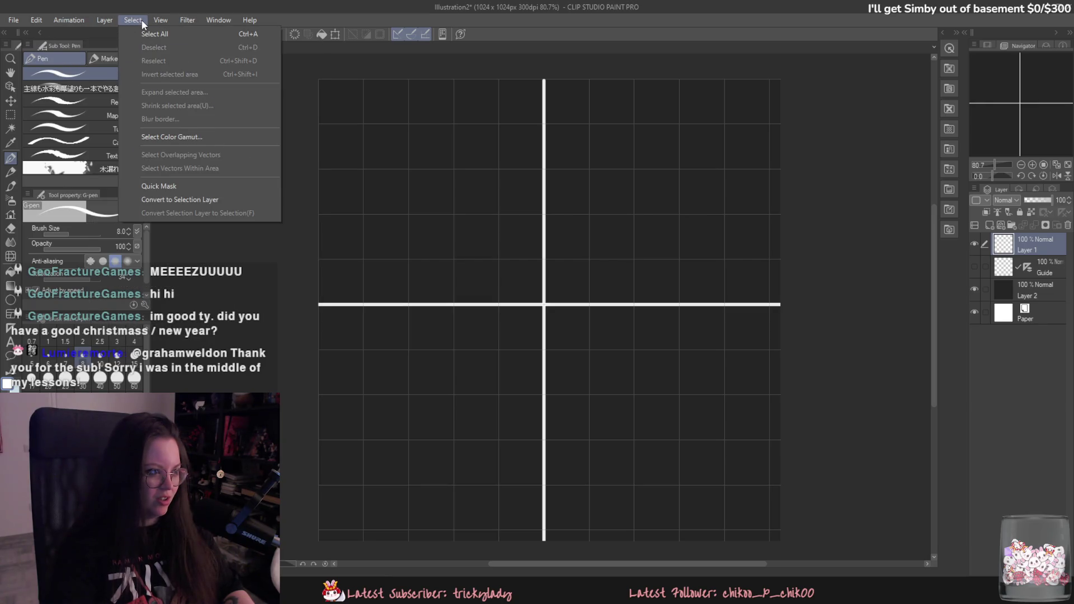
pyautogui.click(179, 290)
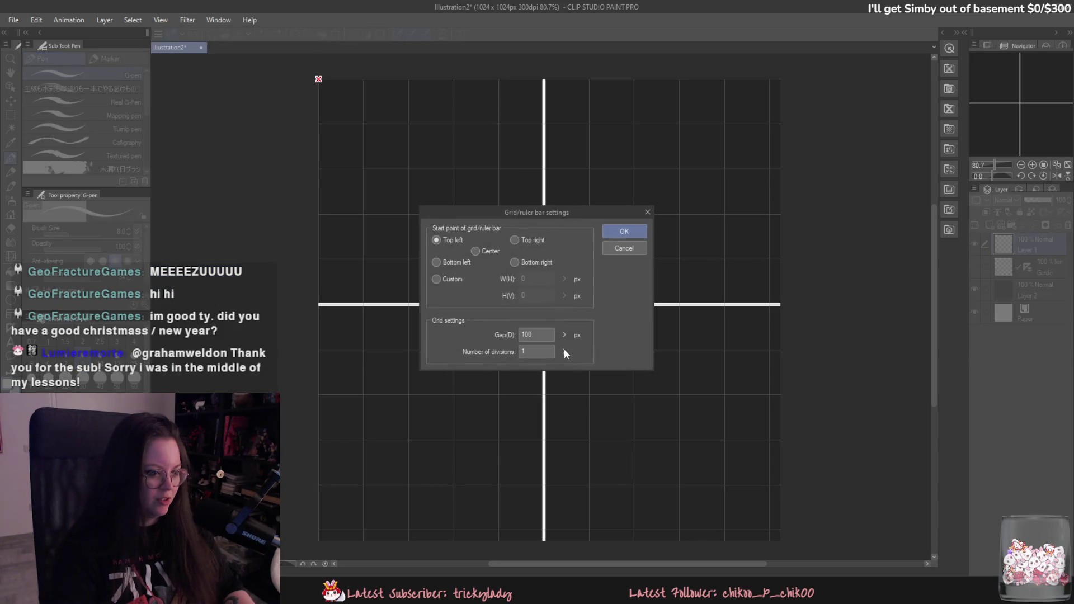
pyautogui.moveTo(552, 336); pyautogui.dragTo(509, 337)
pyautogui.write('1')
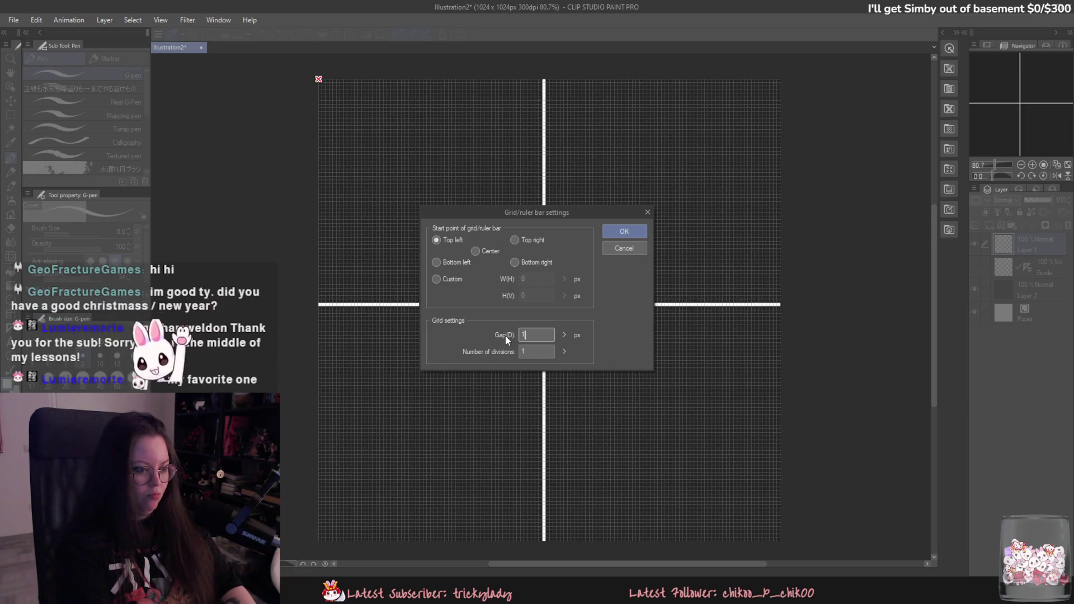
pyautogui.write('20')
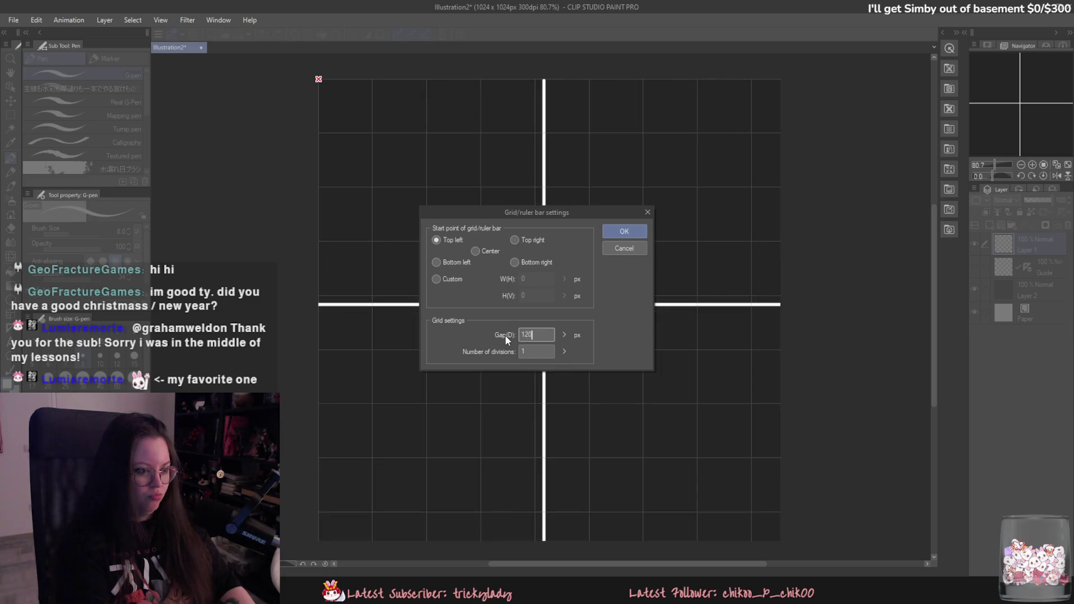
pyautogui.press('BackSpace')
pyautogui.write('5')
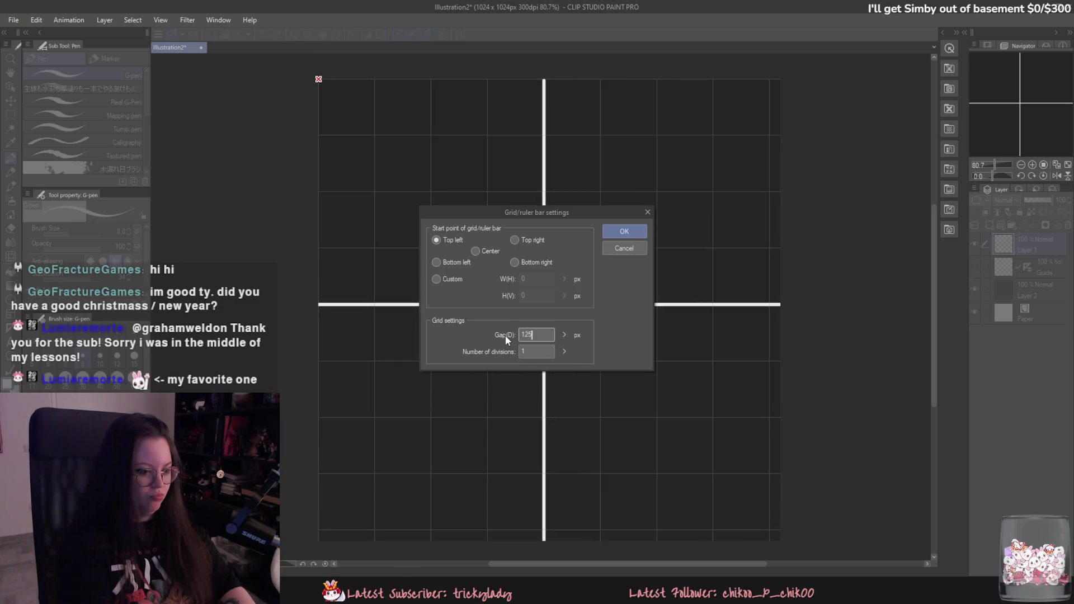
pyautogui.press('BackSpace')
pyautogui.press('BackSpace')
pyautogui.write('50')
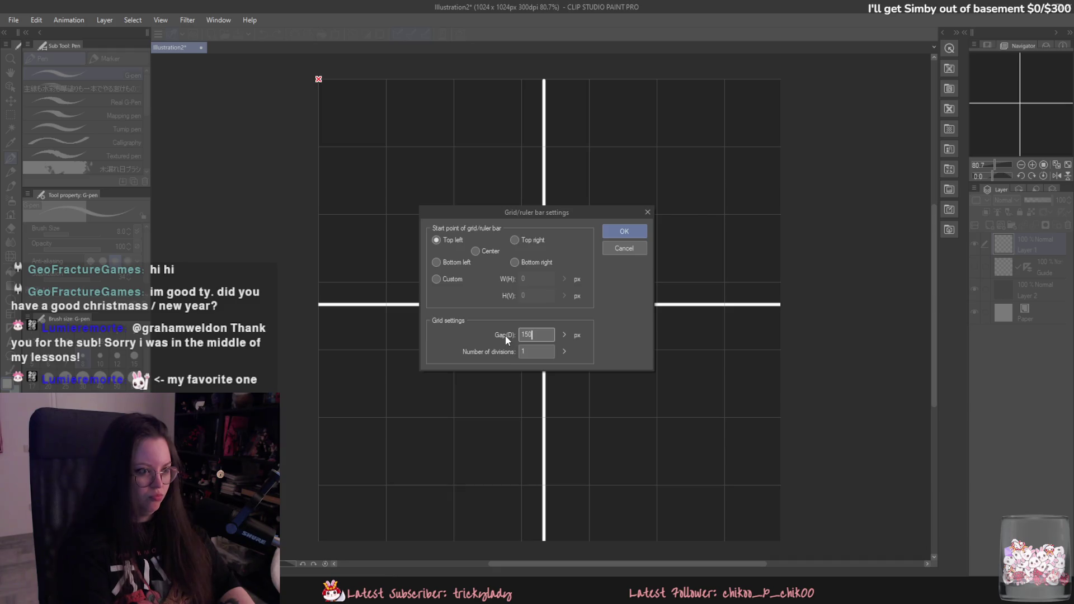
pyautogui.press('BackSpace')
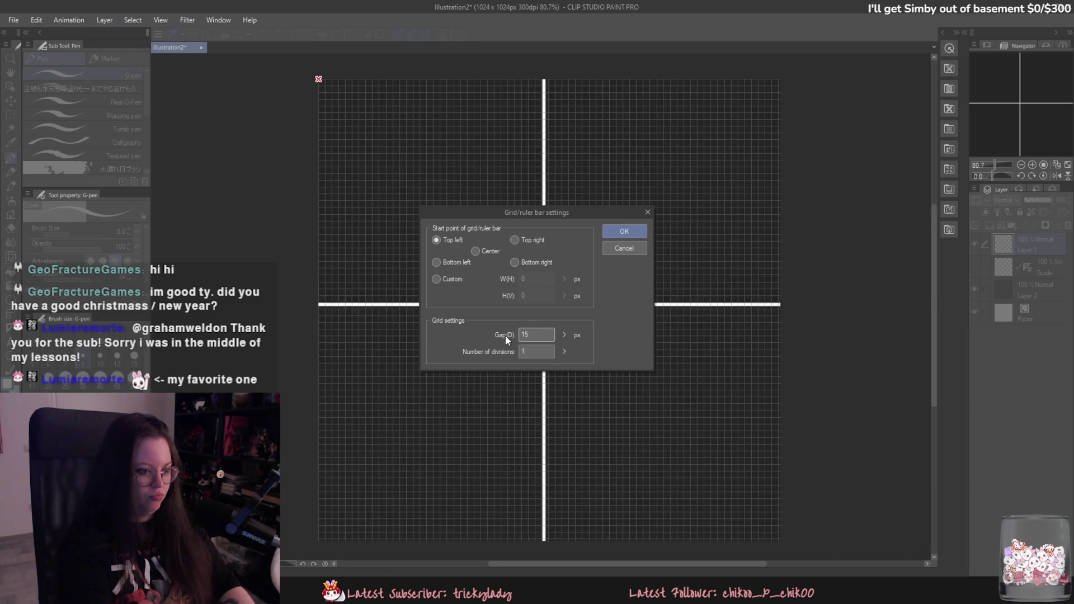
pyautogui.press('BackSpace')
pyautogui.write('25')
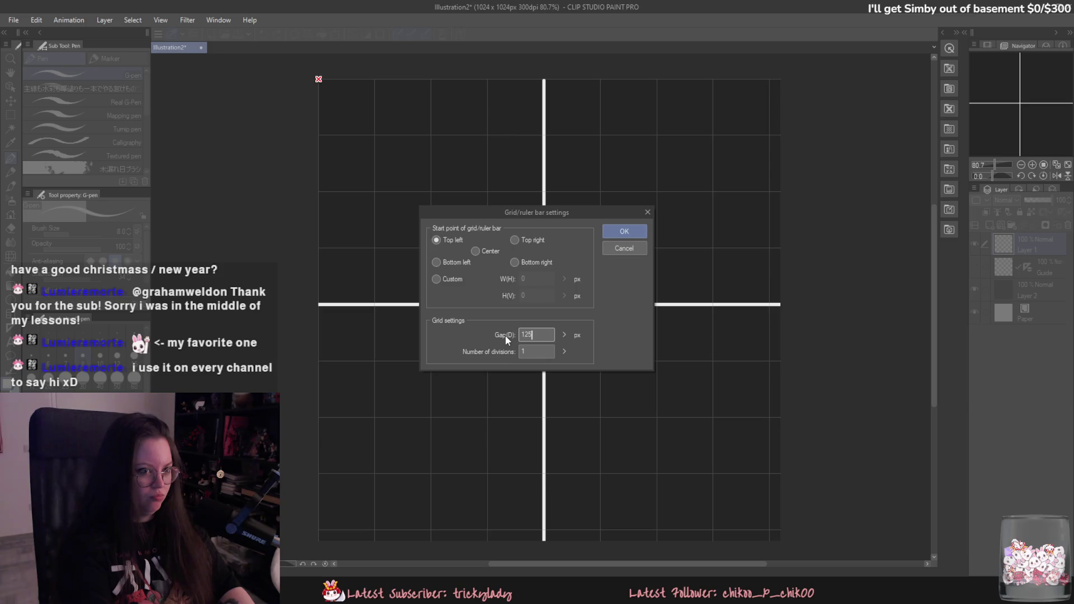
pyautogui.press('Return')
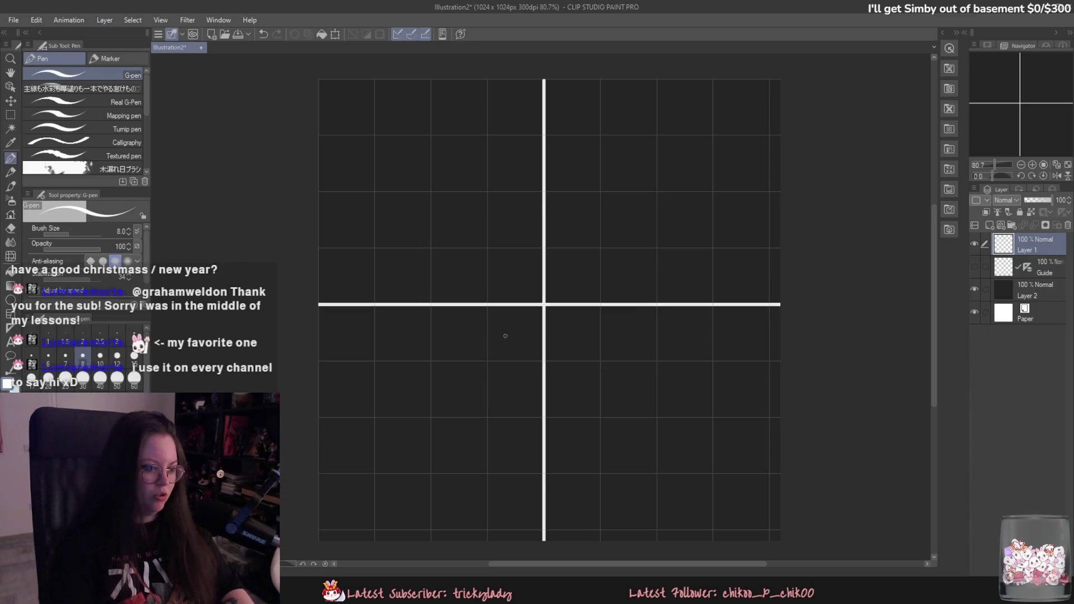
# Step: Draw full-height white vertical lines at the left and right quarter marks
pyautogui.moveTo(430, 308); pyautogui.dragTo(432, 539)
pyautogui.hotkey('ctrl', 'z')
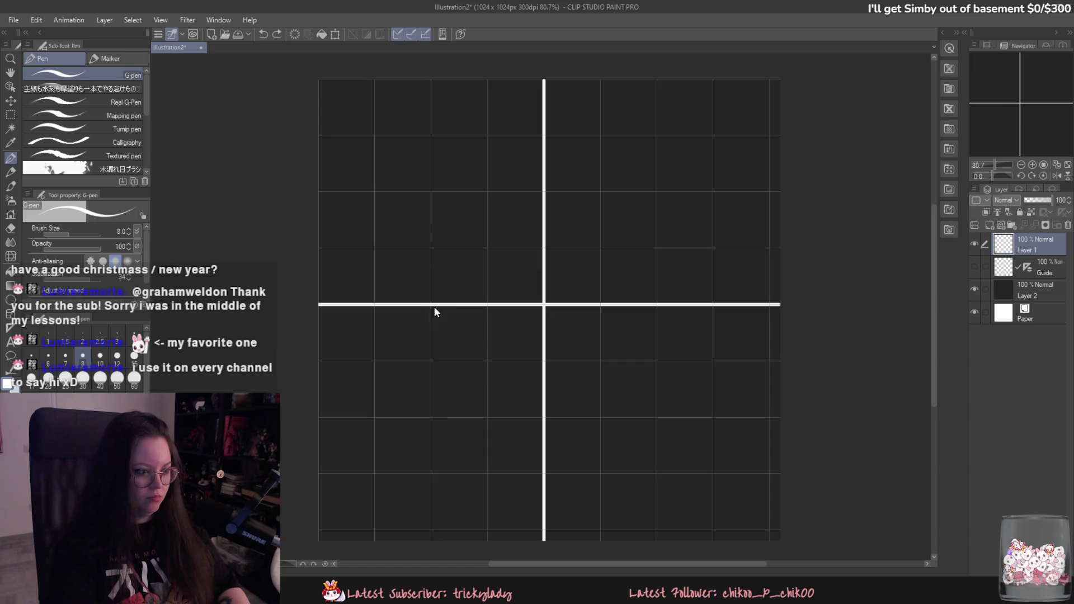
pyautogui.moveTo(431, 78); pyautogui.dragTo(432, 539)
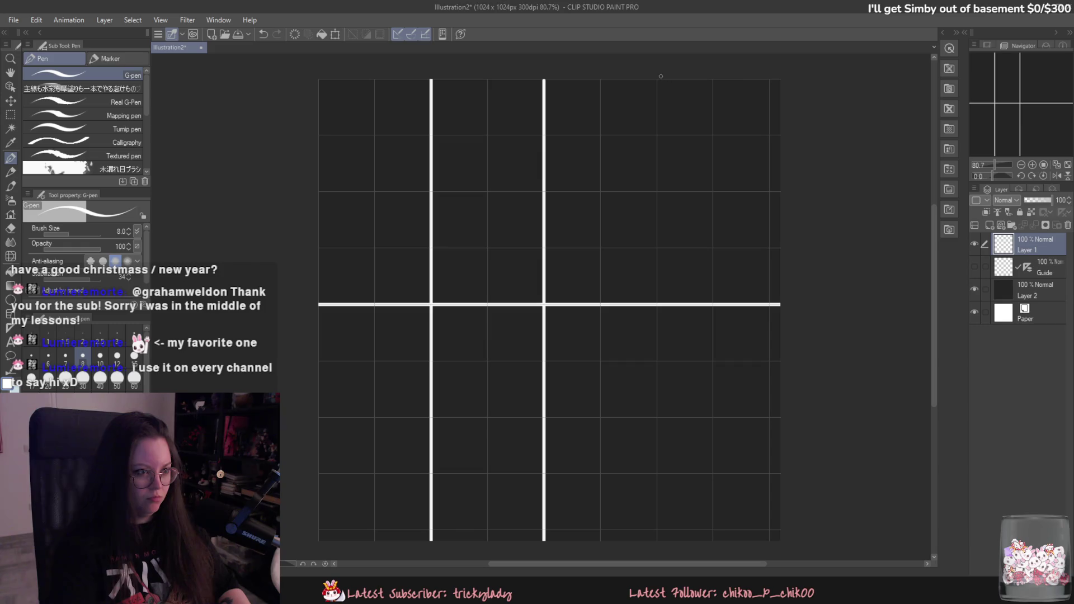
pyautogui.moveTo(655, 76); pyautogui.dragTo(657, 509)
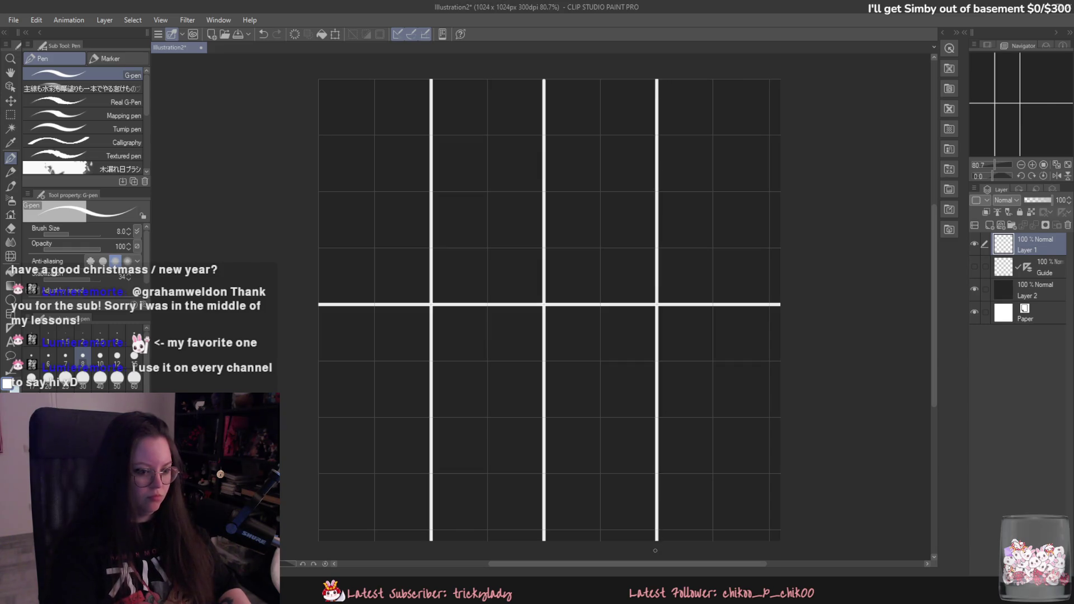
pyautogui.click(36, 20)
# Step: Start changing the canvas height to 1000 px, then cancel the resize
pyautogui.click(61, 321)
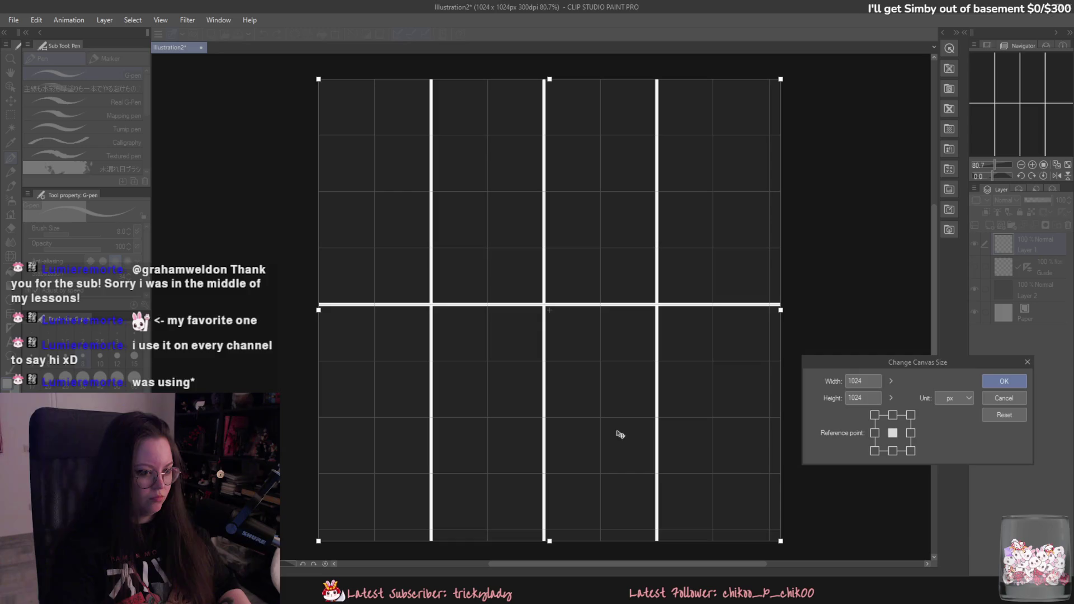
pyautogui.doubleClick(864, 398)
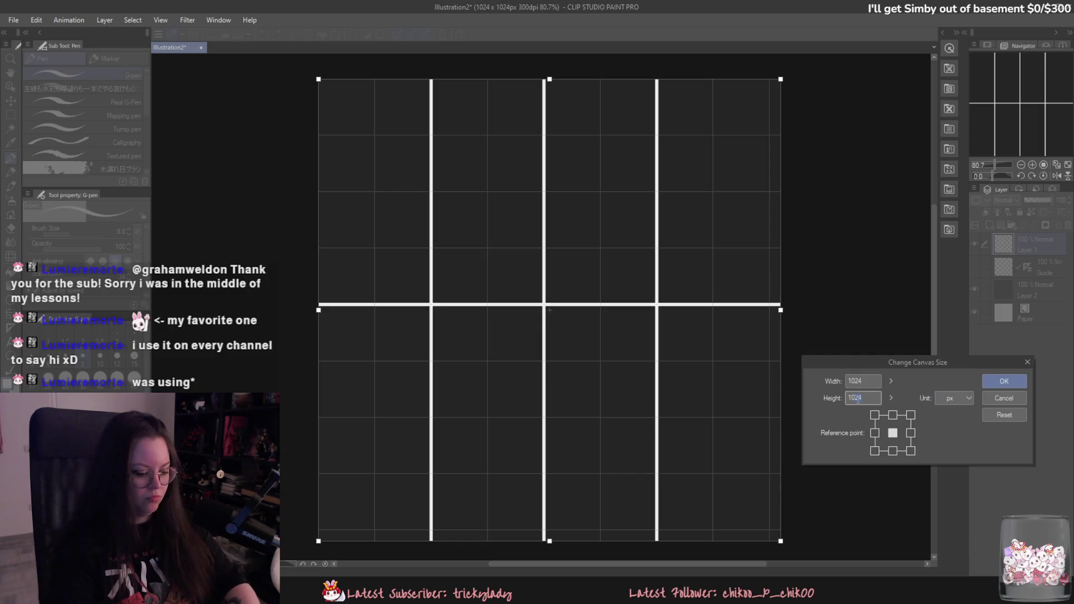
pyautogui.write('1000')
pyautogui.click(856, 383)
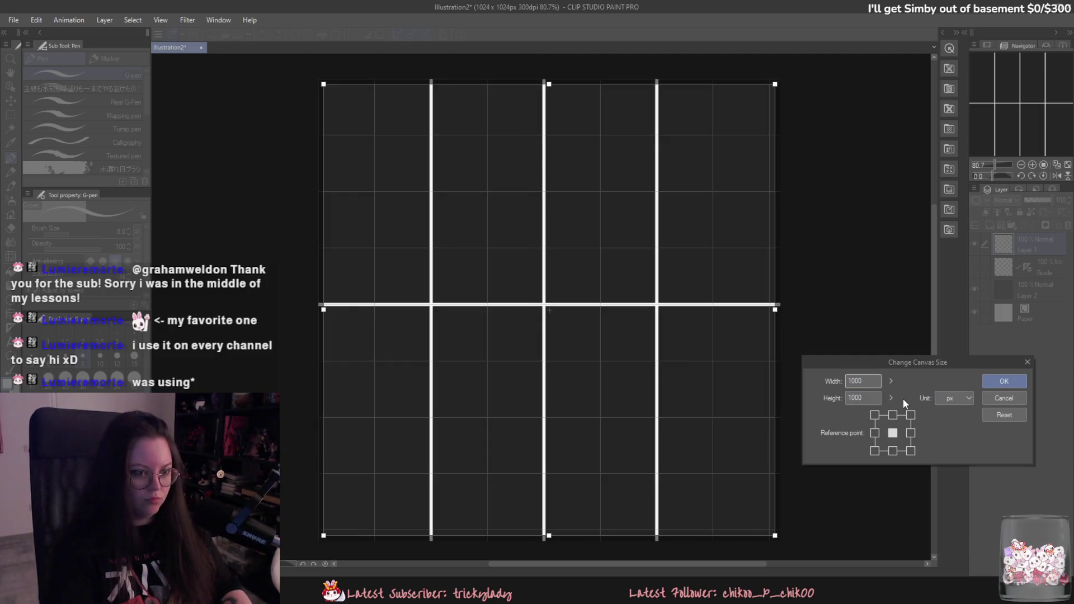
pyautogui.click(1004, 398)
# Step: Resize the canvas to 1000×1000 px anchored at the top edge
pyautogui.click(37, 20)
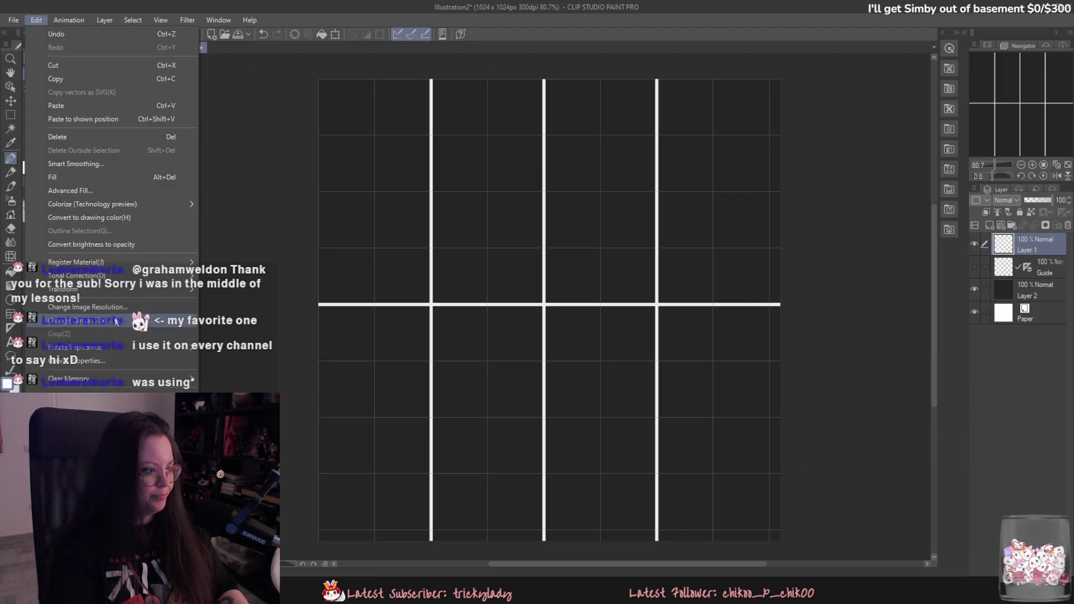
pyautogui.click(117, 325)
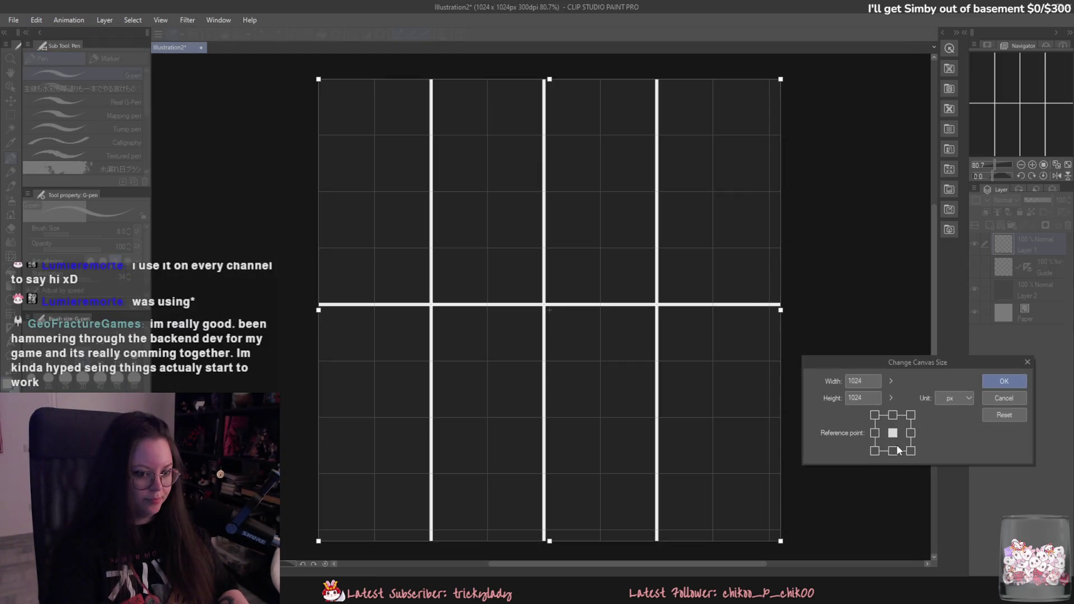
pyautogui.click(893, 415)
pyautogui.click(865, 382)
pyautogui.write('1000')
pyautogui.press('Tab')
pyautogui.write('1000')
pyautogui.click(996, 380)
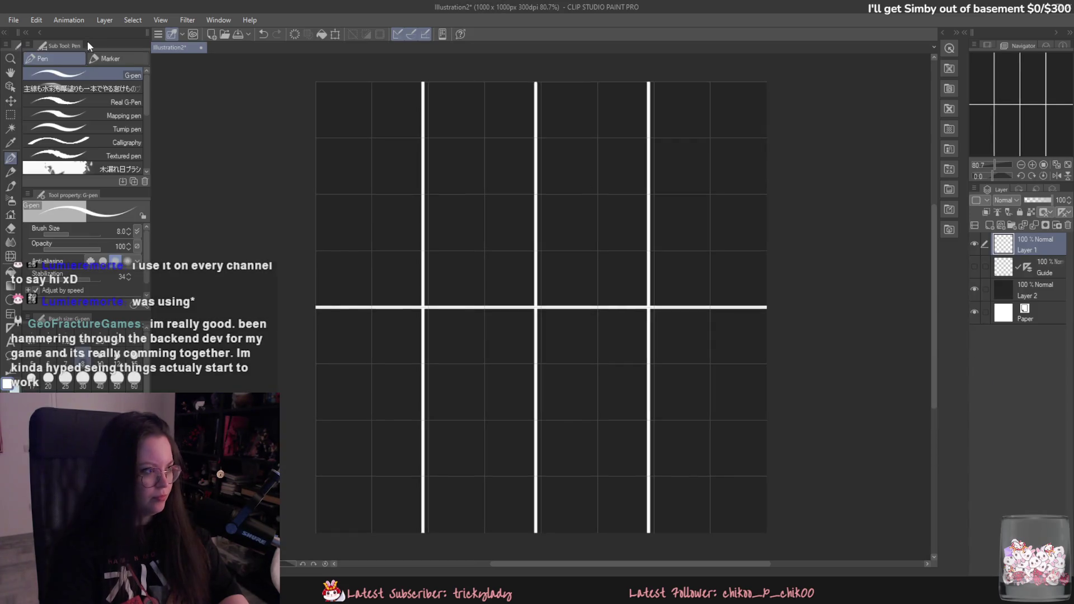
# Step: Reopen Change Canvas Size, set a left-edge anchor, and close the dialog
pyautogui.click(38, 20)
pyautogui.moveTo(109, 283)
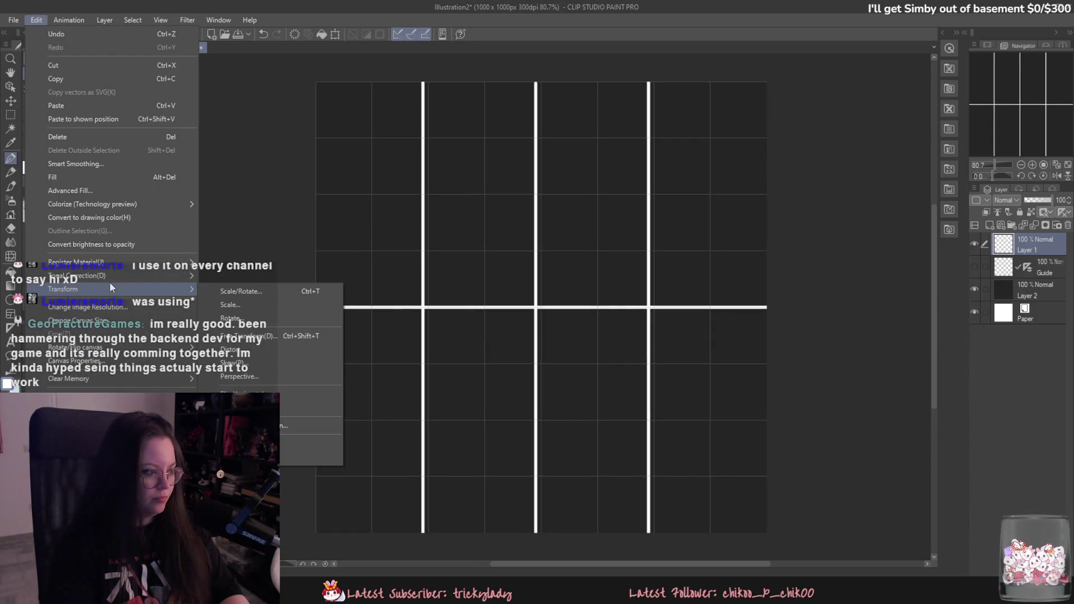
pyautogui.click(875, 433)
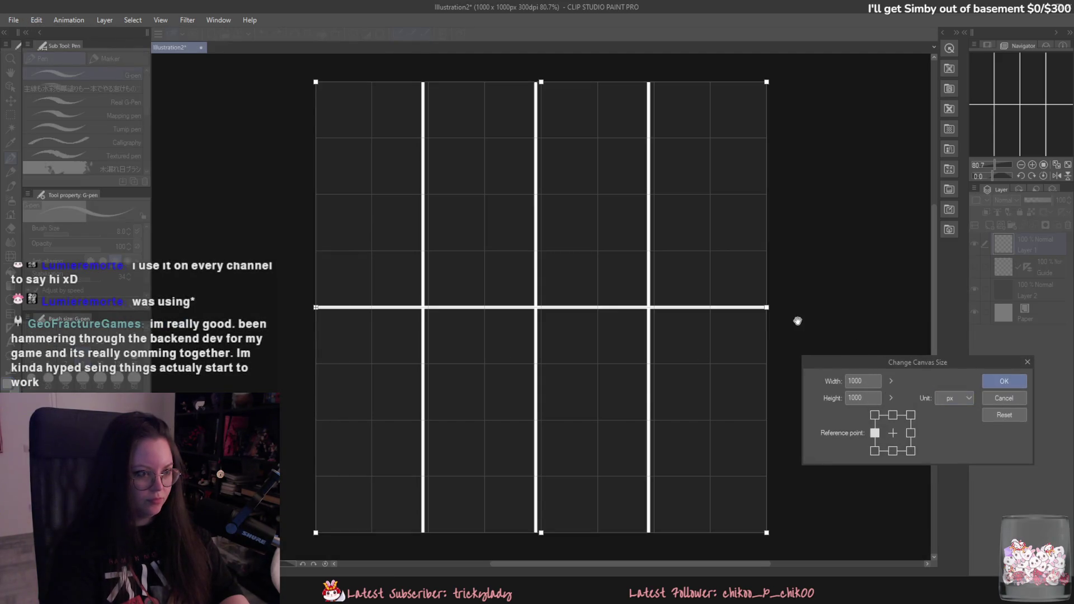
pyautogui.click(1004, 381)
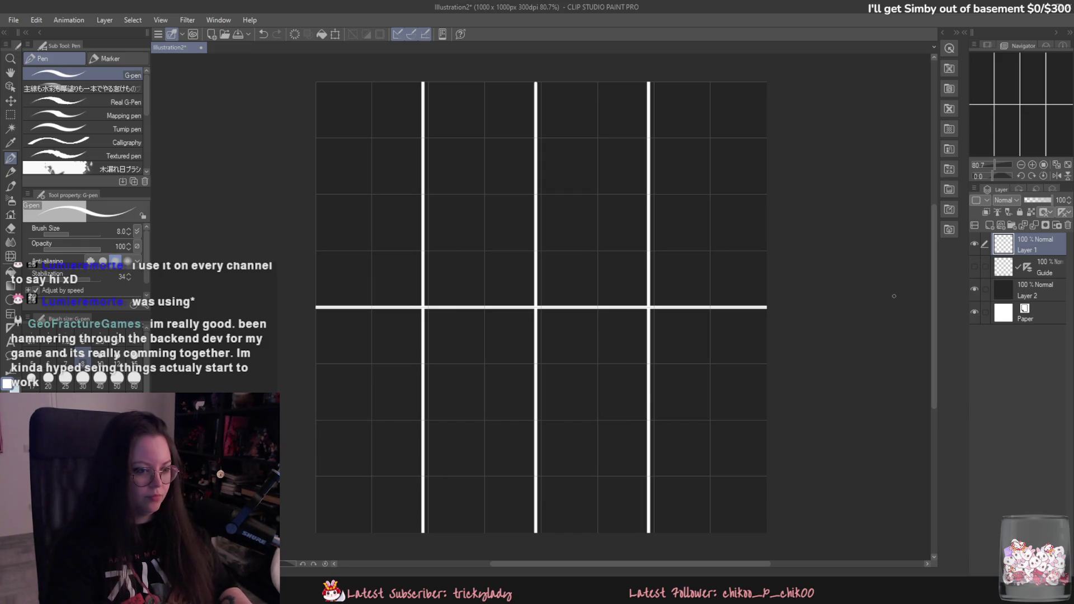
# Step: Try stretching the old white lines to the new canvas, then clear Layer 1
pyautogui.click(974, 244)
pyautogui.click(974, 244)
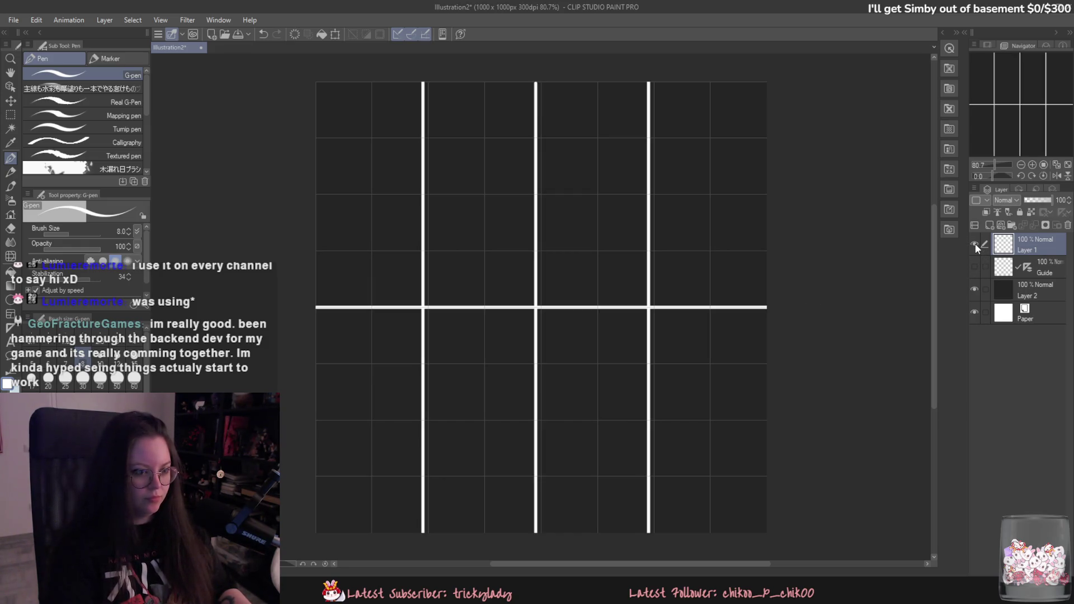
pyautogui.hotkey('ctrl', 't')
pyautogui.moveTo(772, 313); pyautogui.dragTo(786, 313)
pyautogui.click(582, 552)
pyautogui.press('Delete')
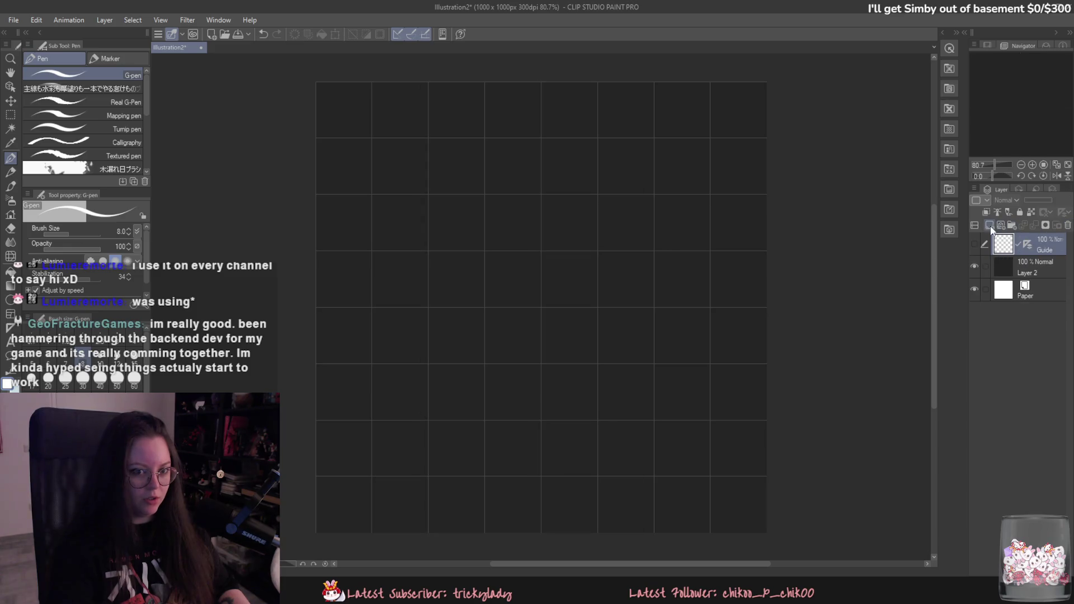
# Step: Redraw a white horizontal middle line and full-height vertical lines at quarter intervals
pyautogui.moveTo(316, 309); pyautogui.dragTo(796, 309)
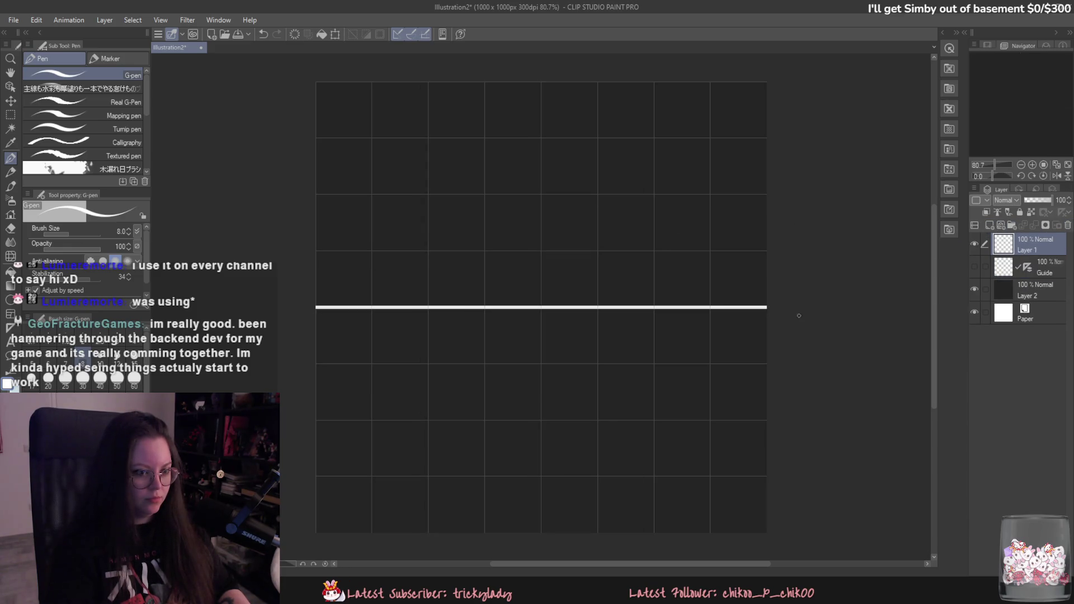
pyautogui.moveTo(426, 78); pyautogui.dragTo(428, 540)
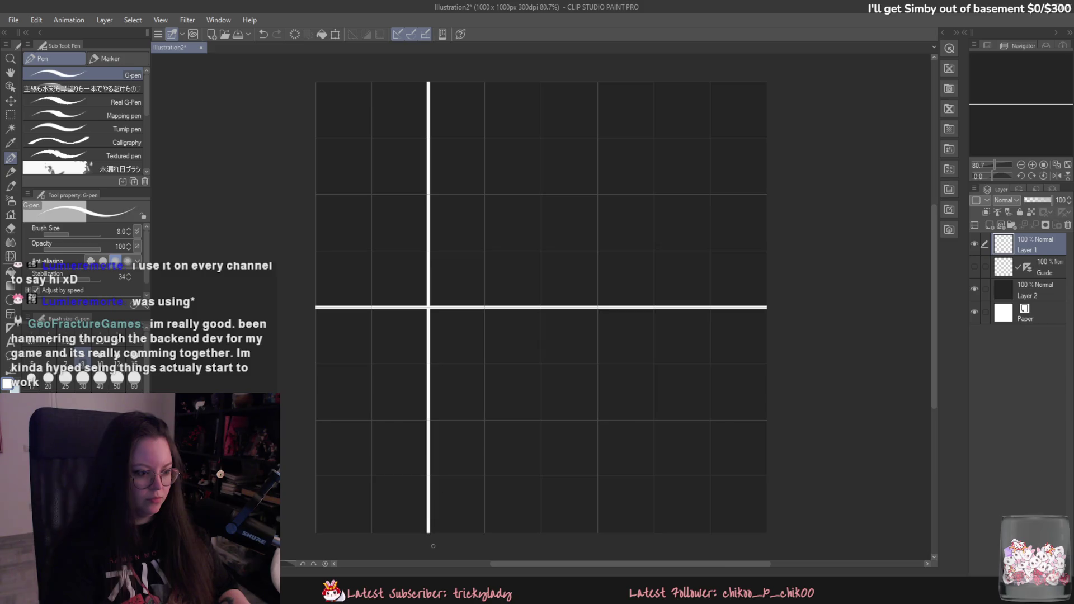
pyautogui.moveTo(598, 551)
pyautogui.mouseDown()
pyautogui.moveTo(598, 78)
pyautogui.moveTo(541, 154)
pyautogui.moveTo(541, 534)
pyautogui.mouseUp()
pyautogui.hotkey('ctrl', 'z')
pyautogui.hotkey('ctrl', 'z')
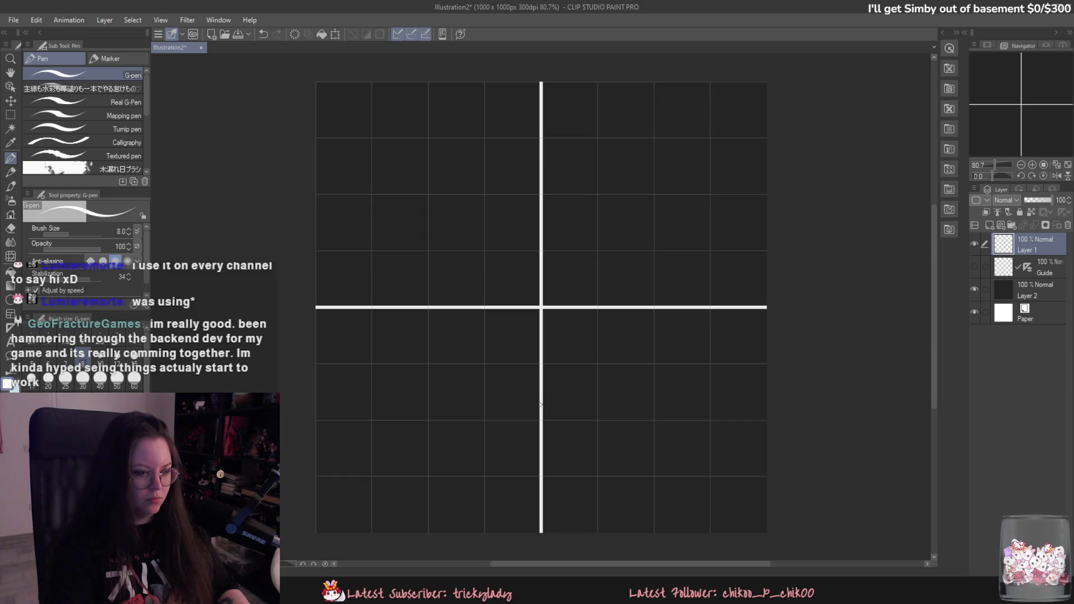
pyautogui.moveTo(428, 78); pyautogui.dragTo(485, 534)
pyautogui.hotkey('ctrl', 'z')
pyautogui.moveTo(428, 81); pyautogui.dragTo(428, 534)
pyautogui.moveTo(654, 84); pyautogui.dragTo(653, 533)
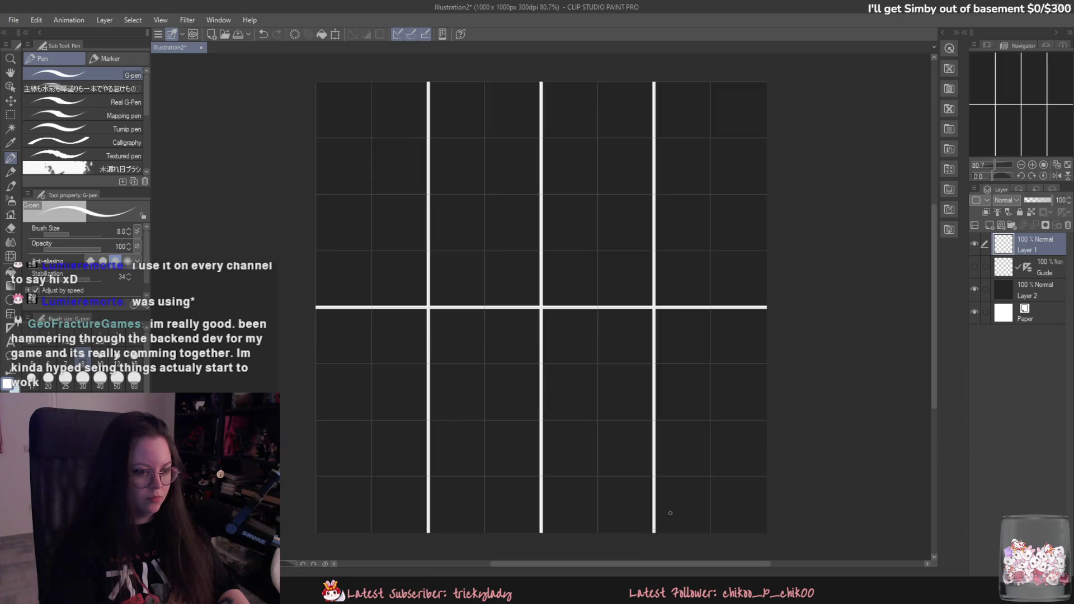
pyautogui.scroll(-1, 772, 476)
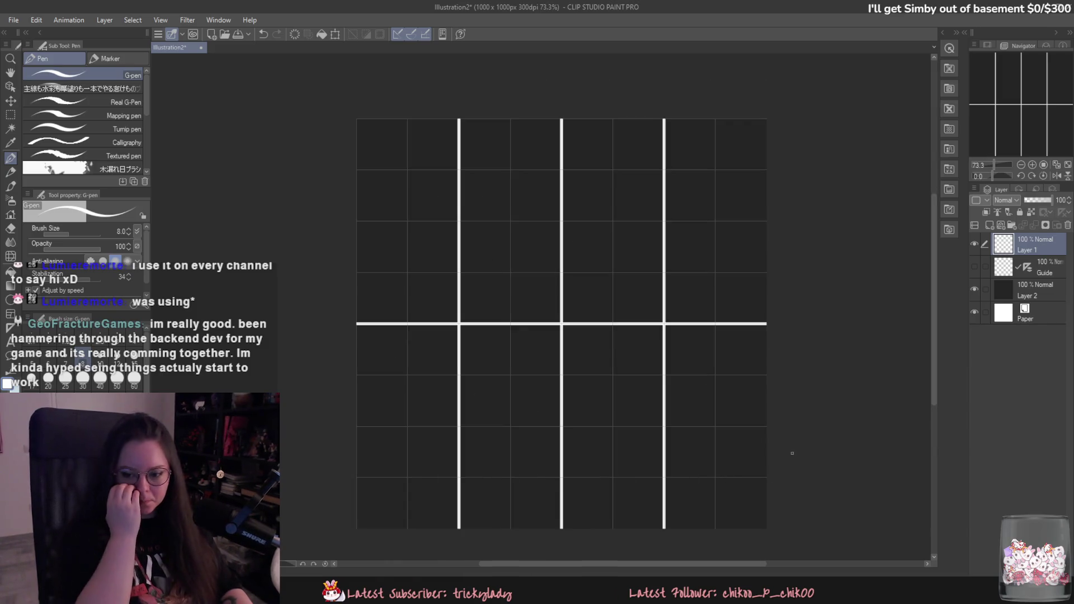
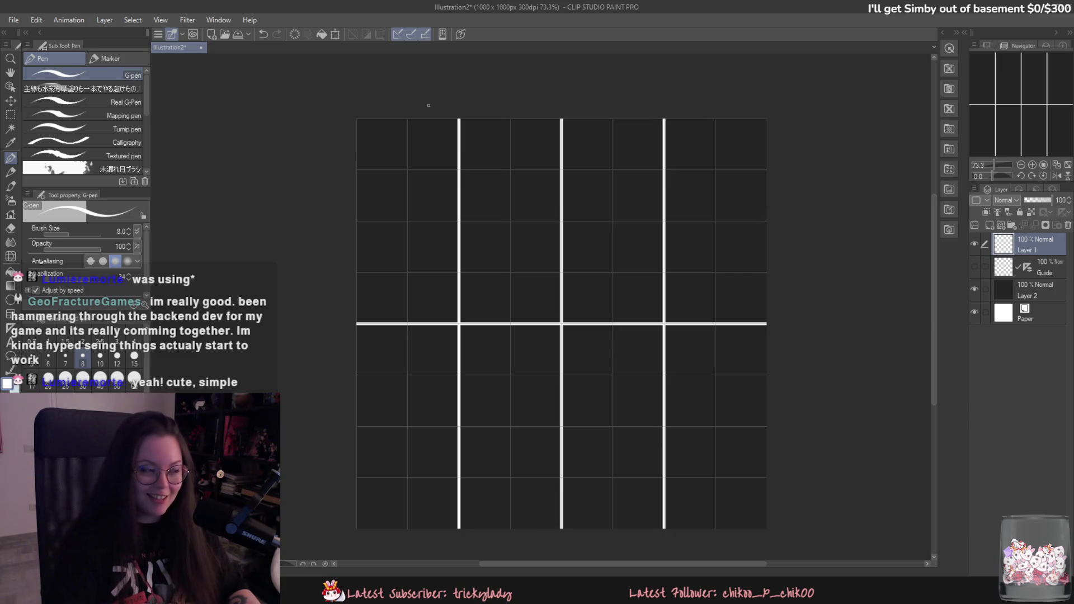
# Step: Open the File menu over the dark 1000×1000 grid canvas
pyautogui.click(14, 20)
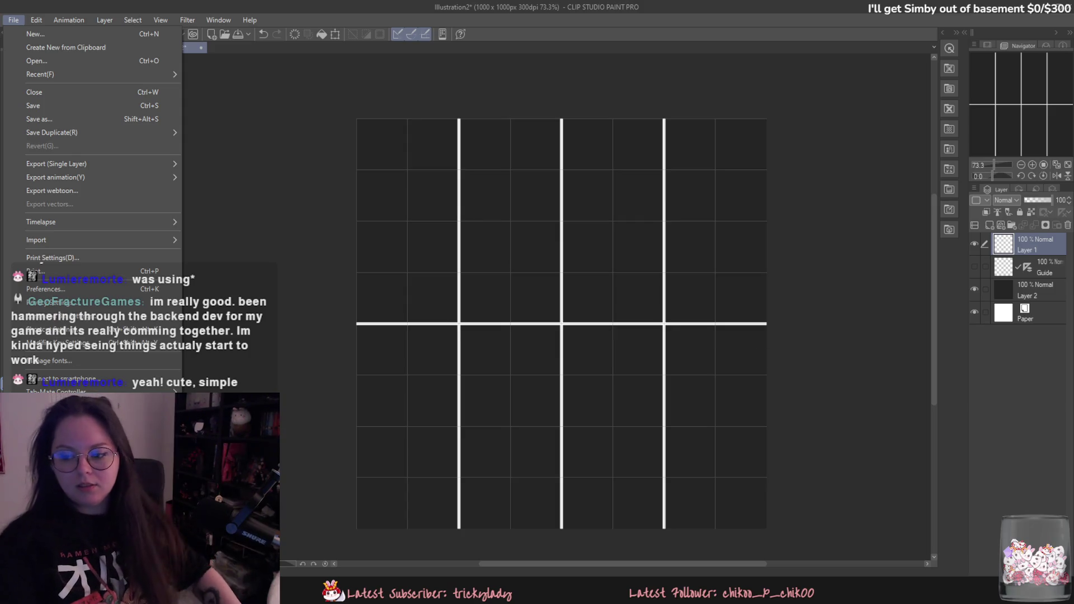
pyautogui.press('Escape')
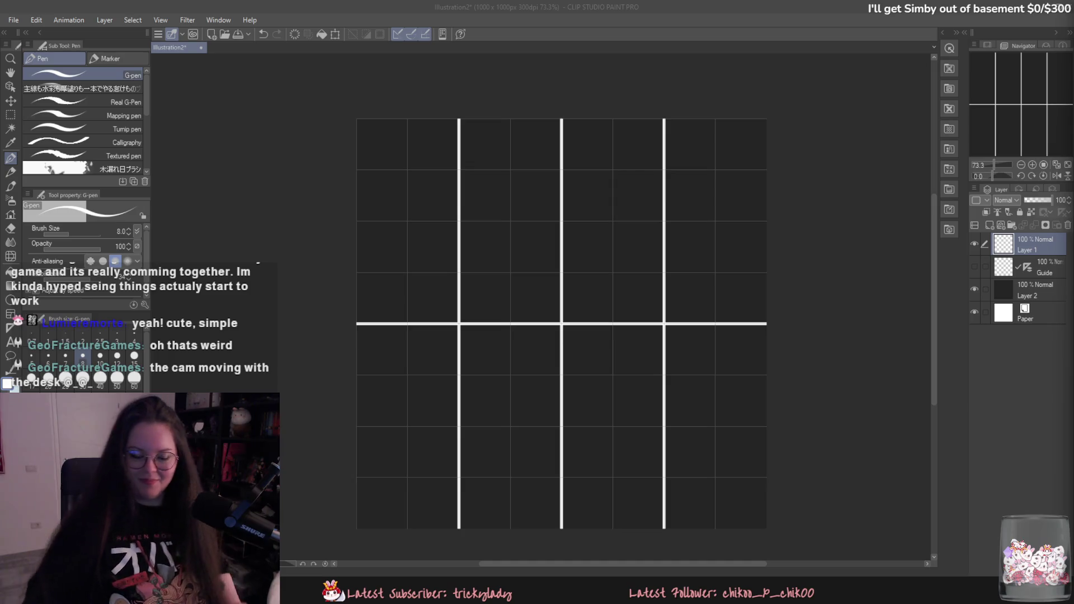
pyautogui.click(1027, 308)
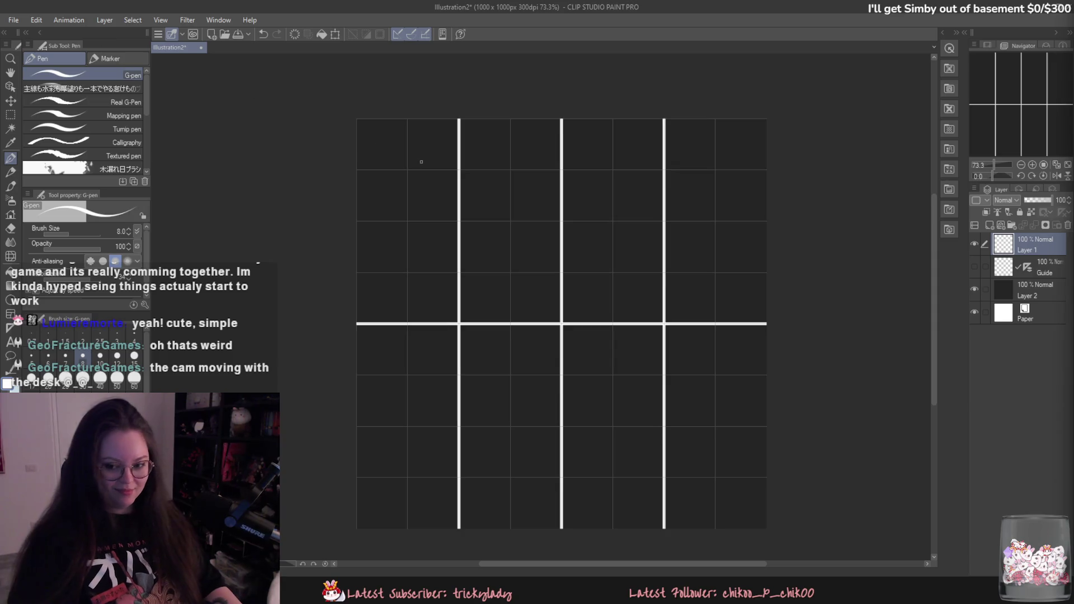
pyautogui.click(35, 19)
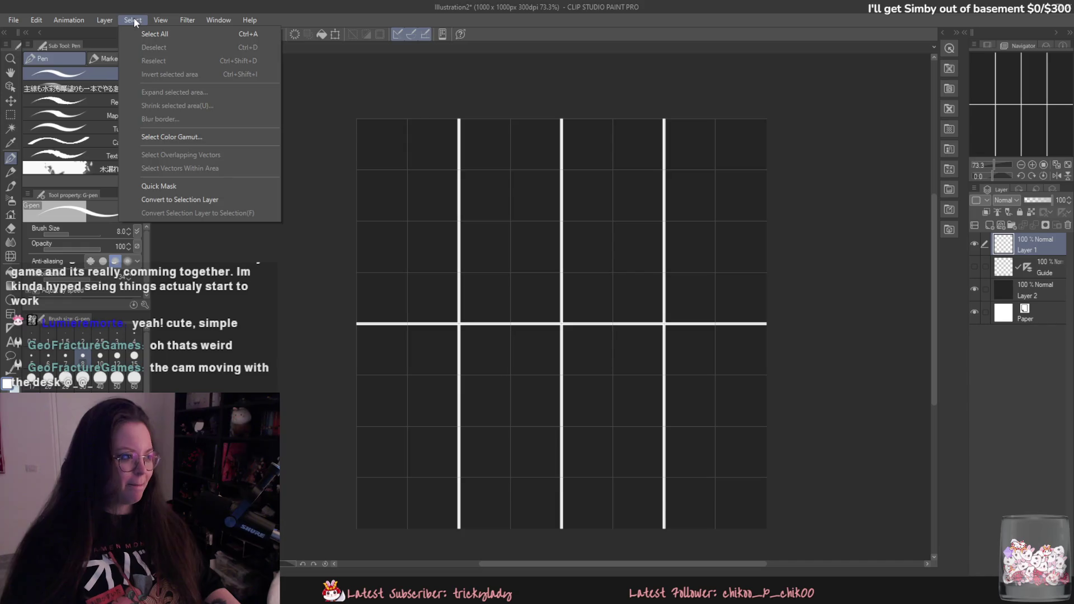
# Step: Turn off the View grid overlay and rename the white-line layer to Grid
pyautogui.moveTo(171, 20)
pyautogui.click(186, 256)
pyautogui.moveTo(396, 227); pyautogui.dragTo(428, 266)
pyautogui.hotkey('ctrl', 'z')
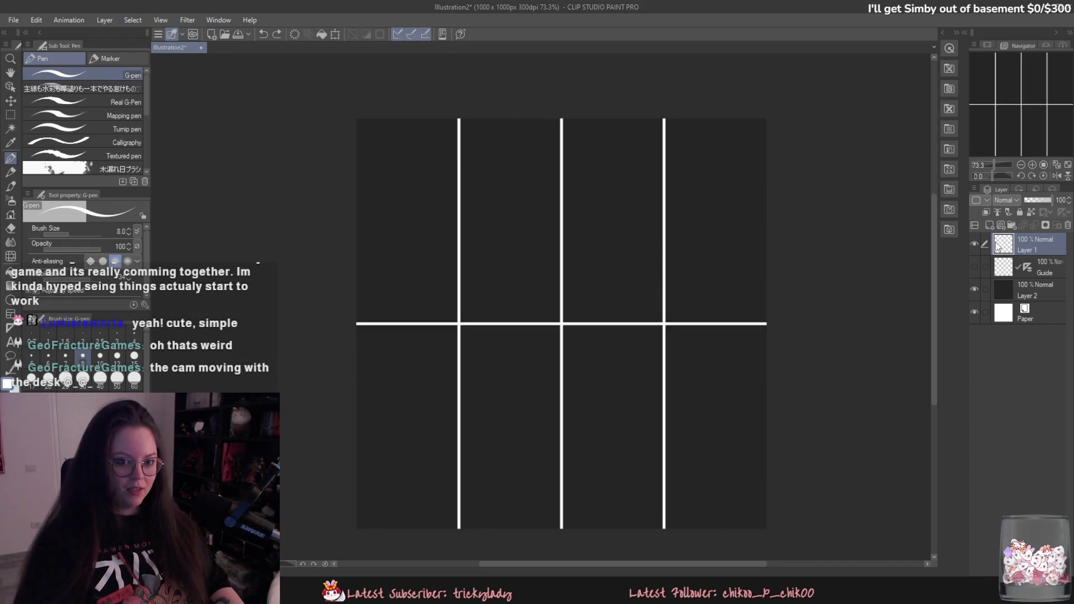
pyautogui.write('Grid')
pyautogui.press('Return')
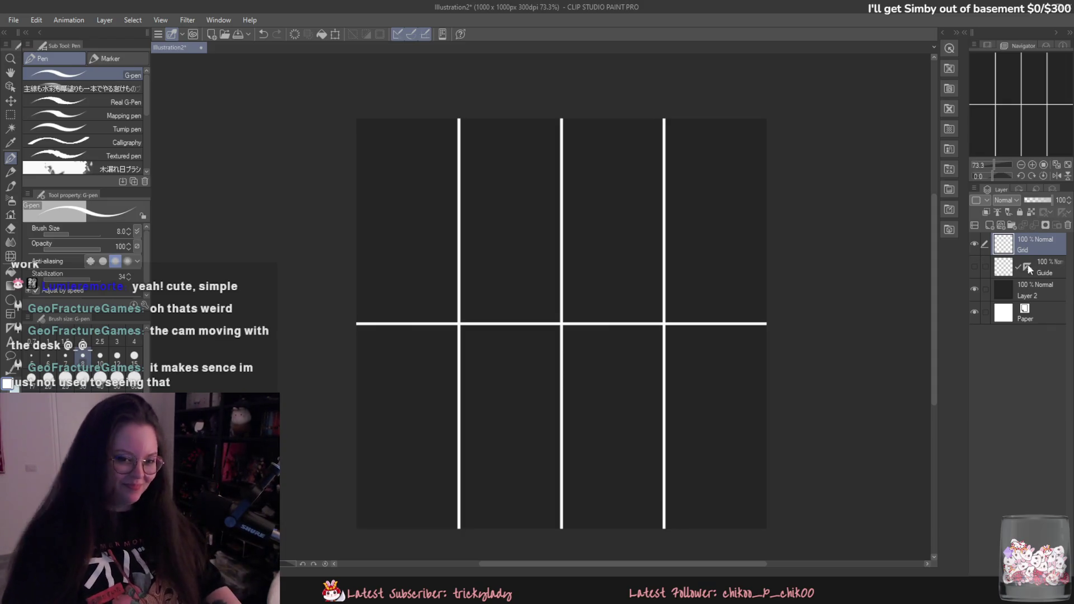
# Step: Delete the Guide layer and reselect the Grid layer
pyautogui.click(1041, 267)
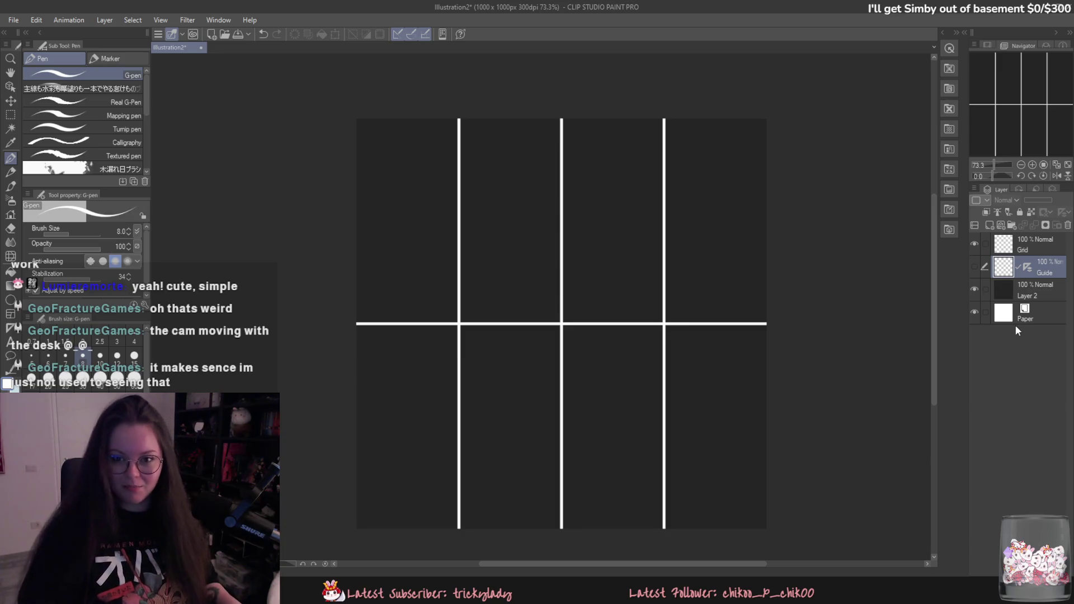
pyautogui.click(1032, 290)
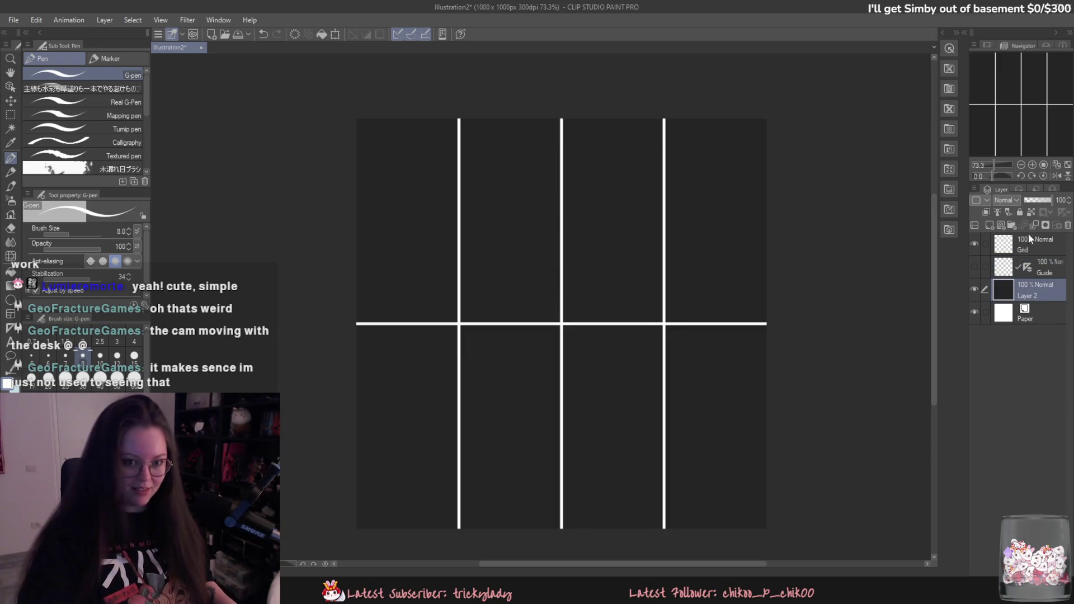
pyautogui.click(1000, 271)
pyautogui.click(1067, 225)
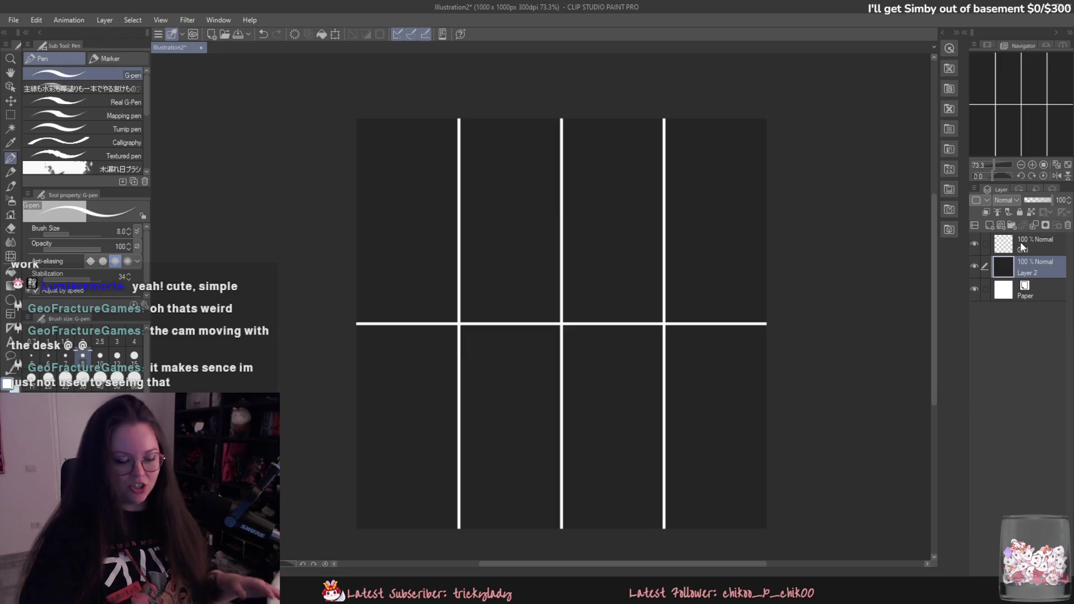
pyautogui.click(1020, 244)
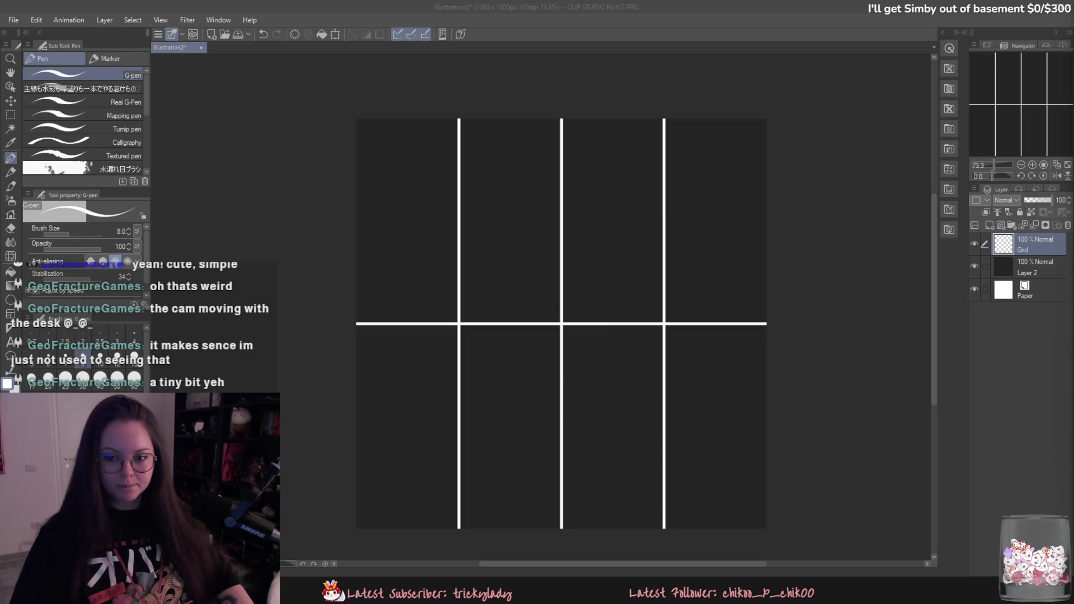
pyautogui.click(845, 408)
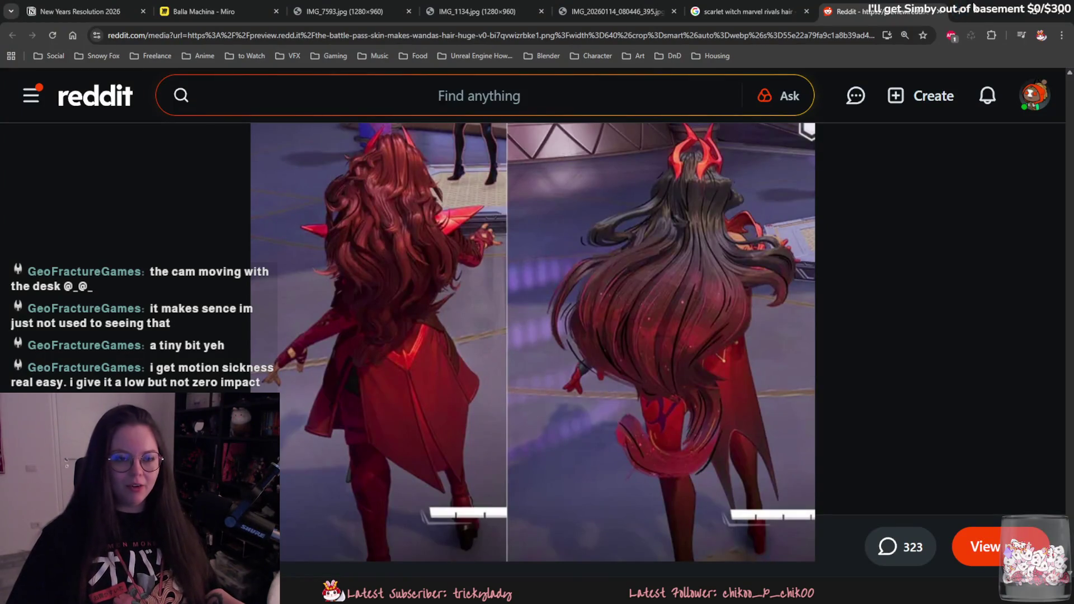
pyautogui.moveTo(984, 12); pyautogui.dragTo(1068, 41)
pyautogui.hotkey('alt', 'Tab')
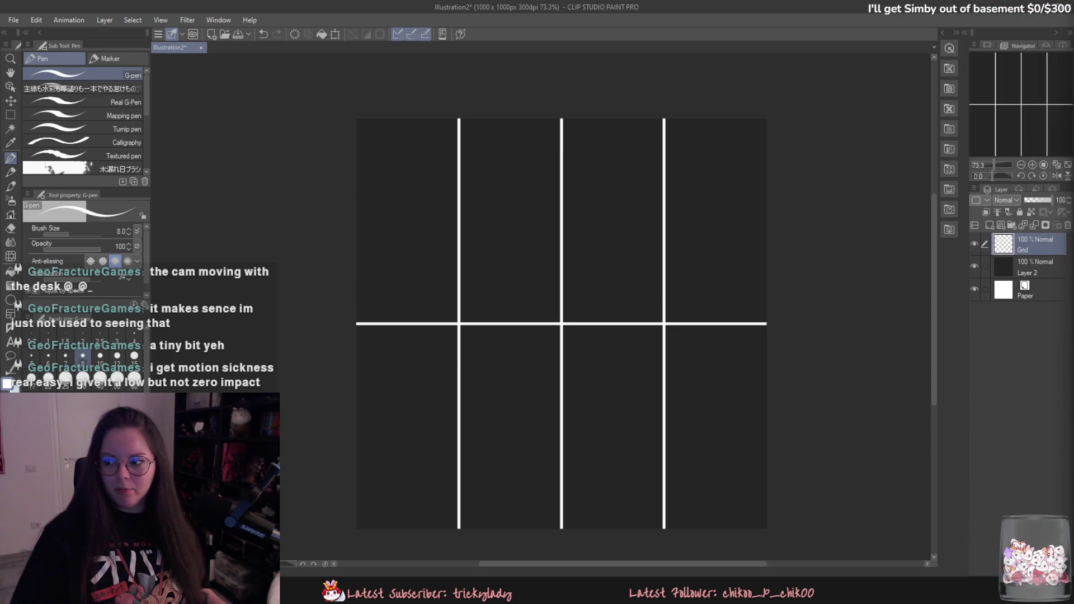
# Step: Minimize the reference sheet and add a new raster layer, Layer 1, above Grid
pyautogui.hotkey('alt', 'Tab')
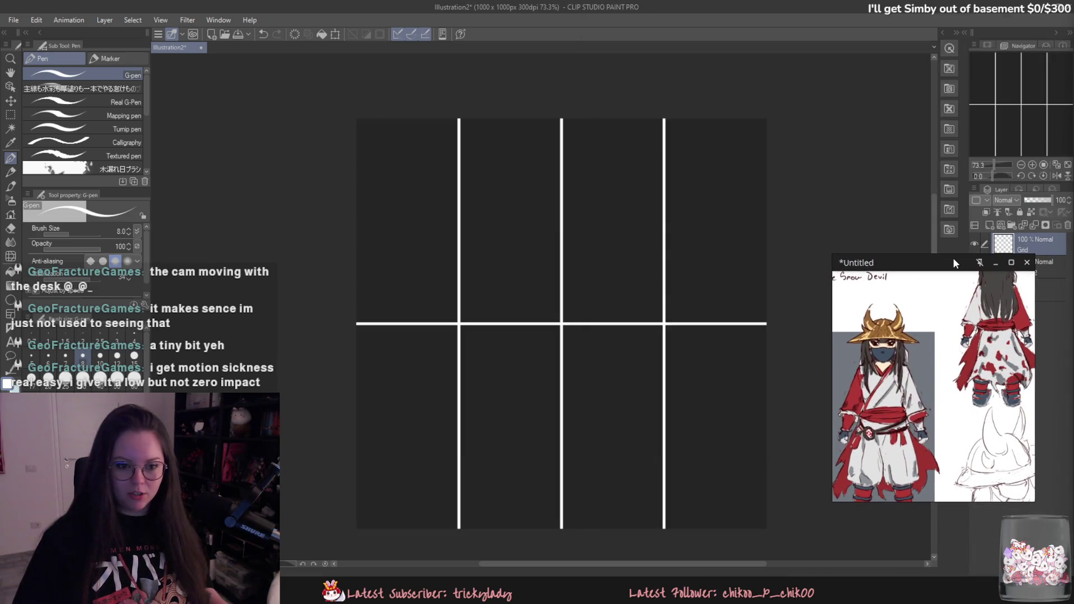
pyautogui.click(994, 262)
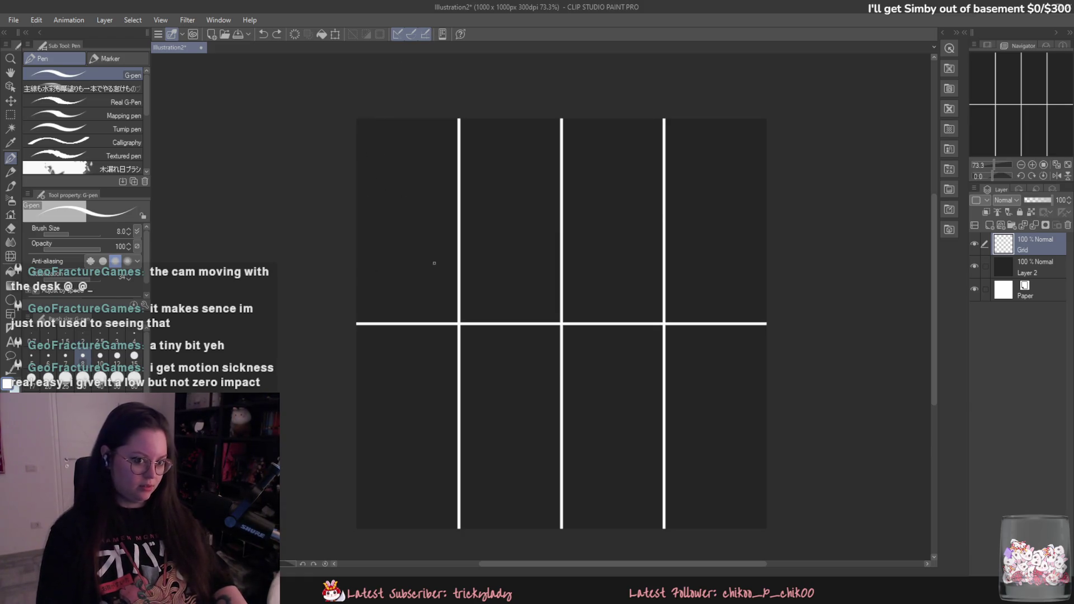
pyautogui.hotkey('ctrl', 'shift', 'n')
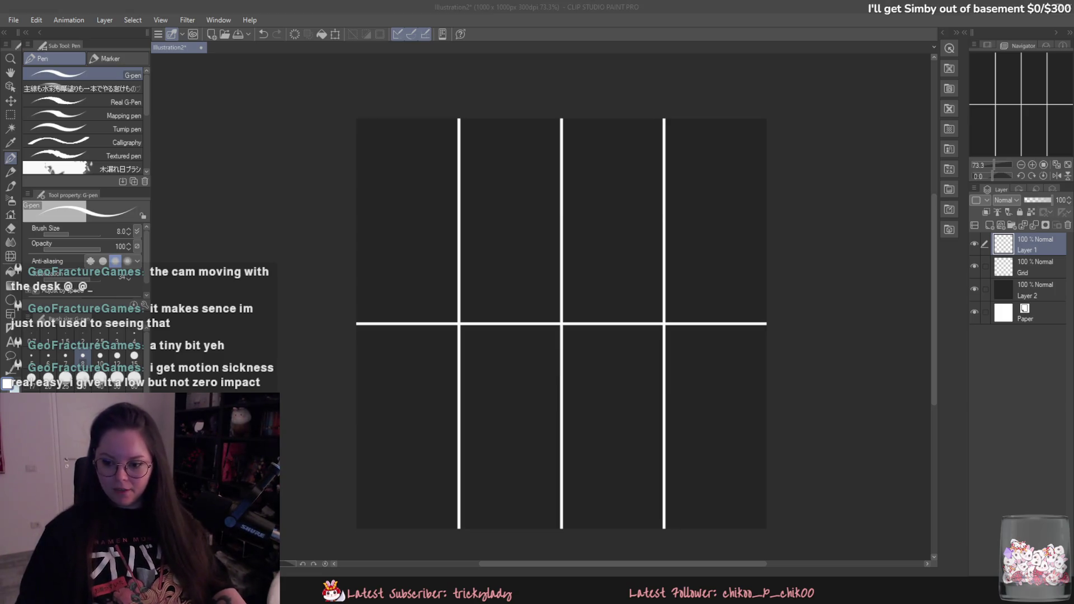
# Step: Snip the coloured hair-card types chart from the tutorial video to the clipboard
pyautogui.hotkey('alt', 'Tab')
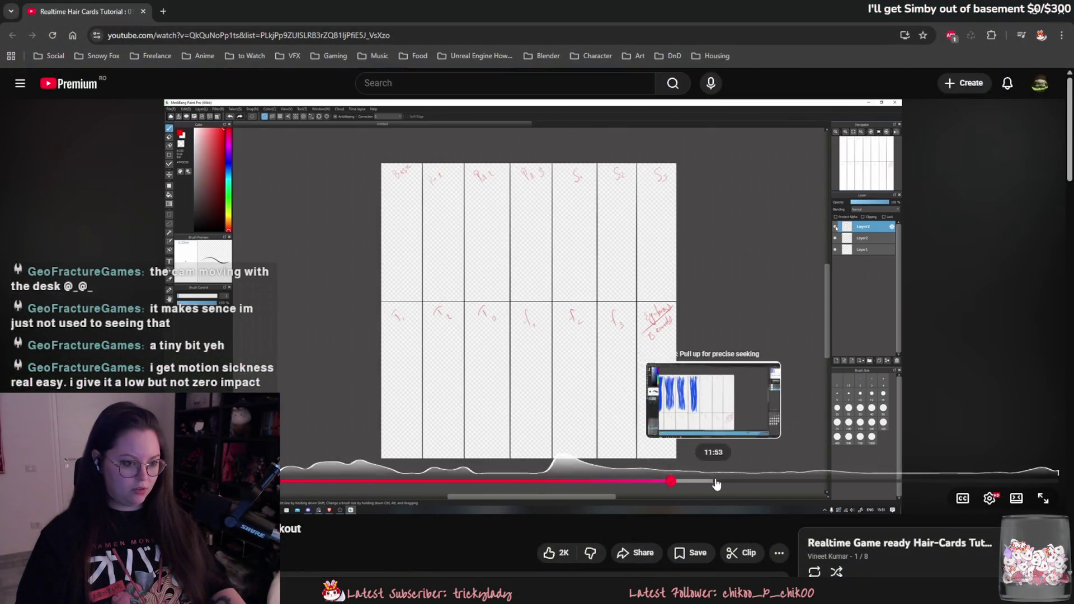
pyautogui.click(671, 480)
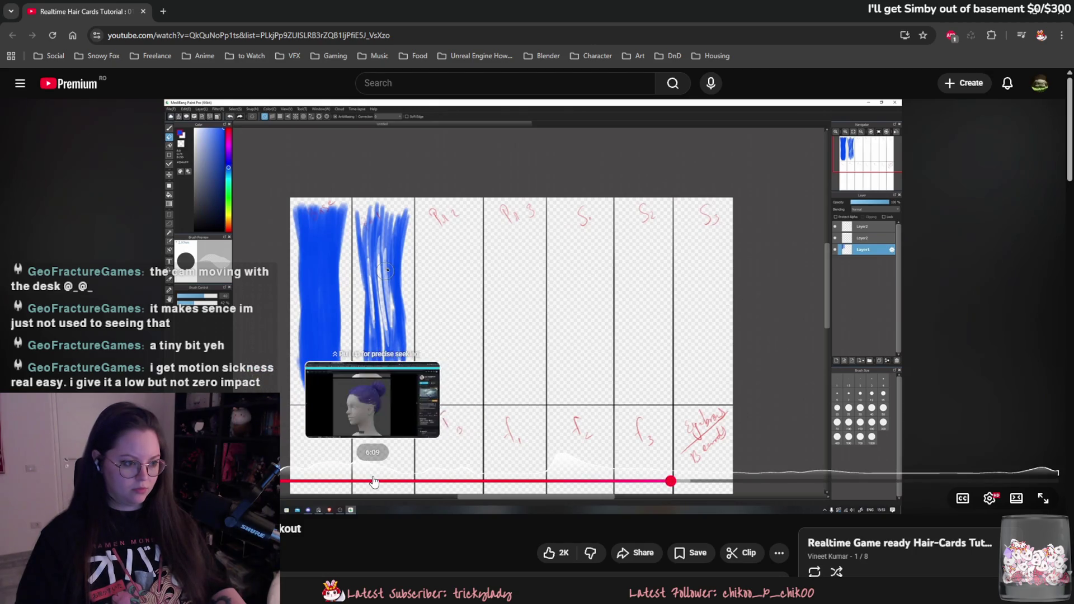
pyautogui.click(334, 480)
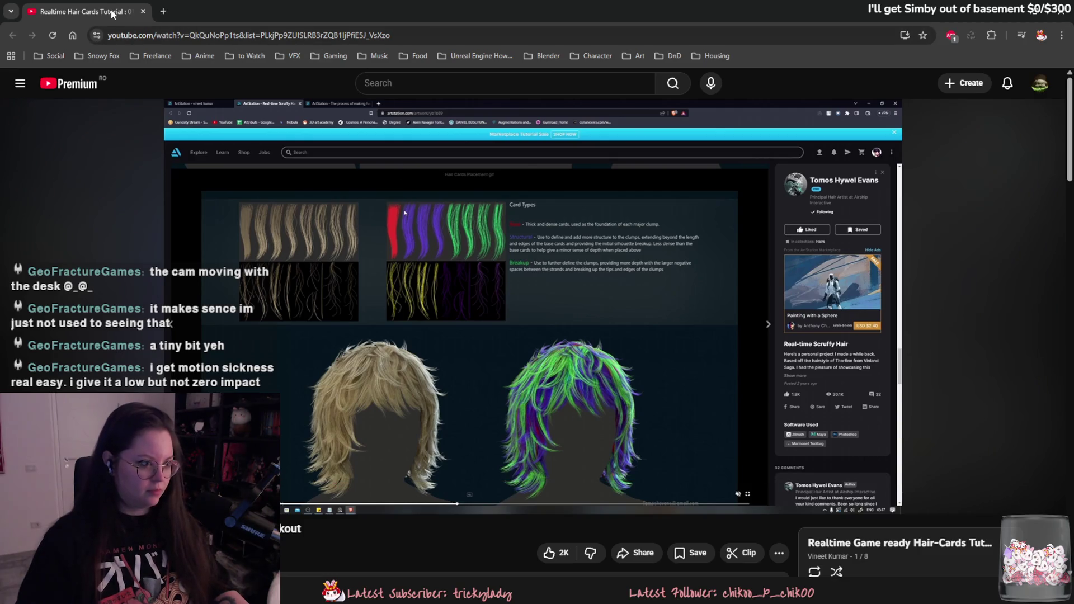
pyautogui.press('super+shift+s')
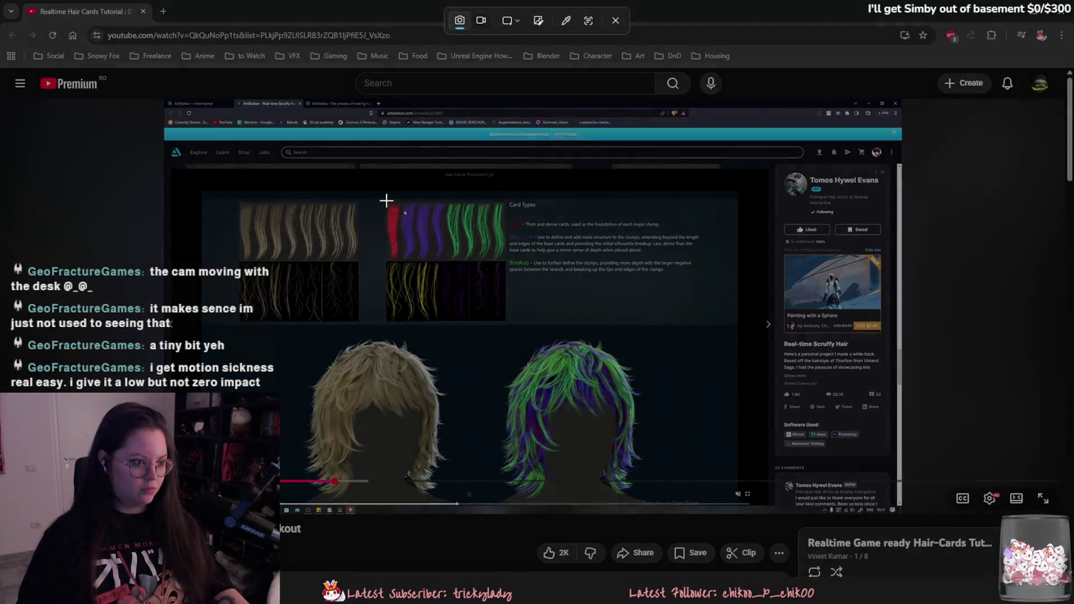
pyautogui.moveTo(386, 202); pyautogui.dragTo(514, 319)
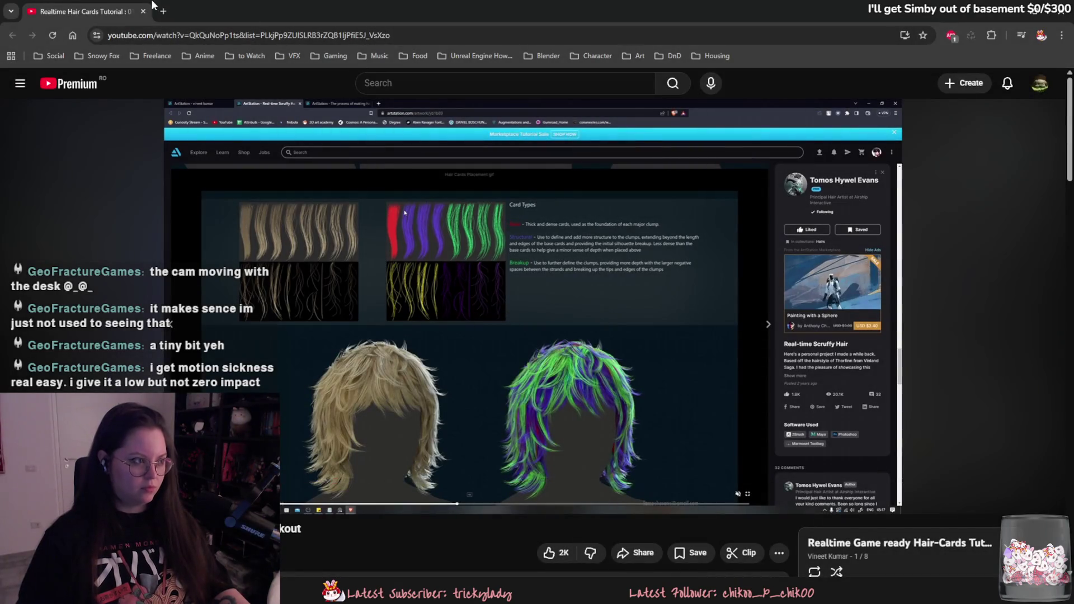
# Step: Create a new document, Illustration3, from the captured hair-card chart
pyautogui.click(1018, 15)
pyautogui.click(14, 19)
pyautogui.click(34, 44)
# Step: Dock the hair-card chart above the grid canvas and create Illustration4 from the red-haired reference
pyautogui.moveTo(225, 49); pyautogui.dragTo(202, 44)
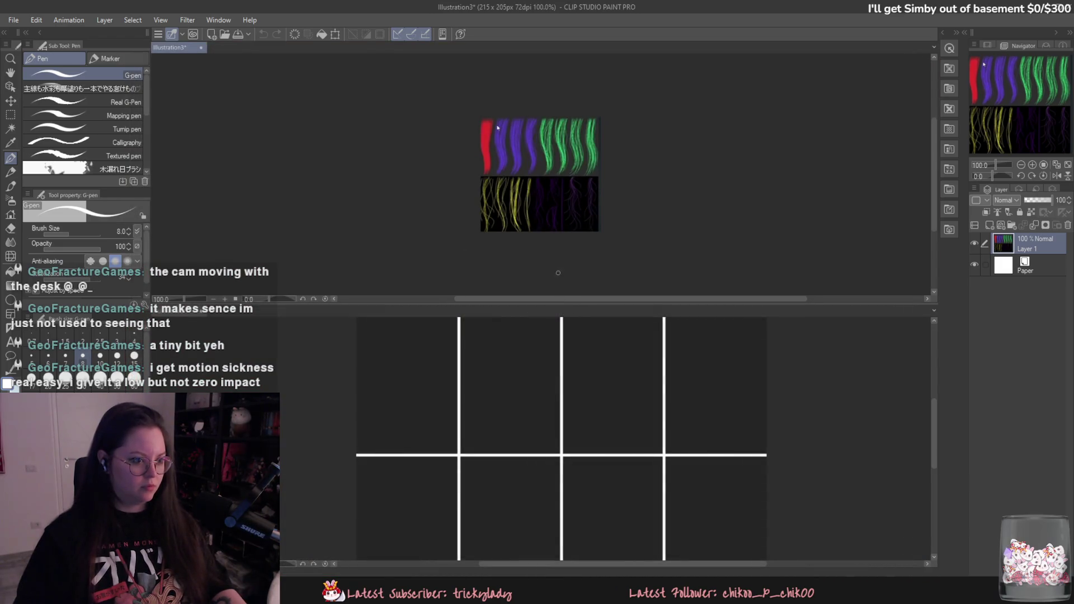
pyautogui.moveTo(558, 303); pyautogui.dragTo(551, 180)
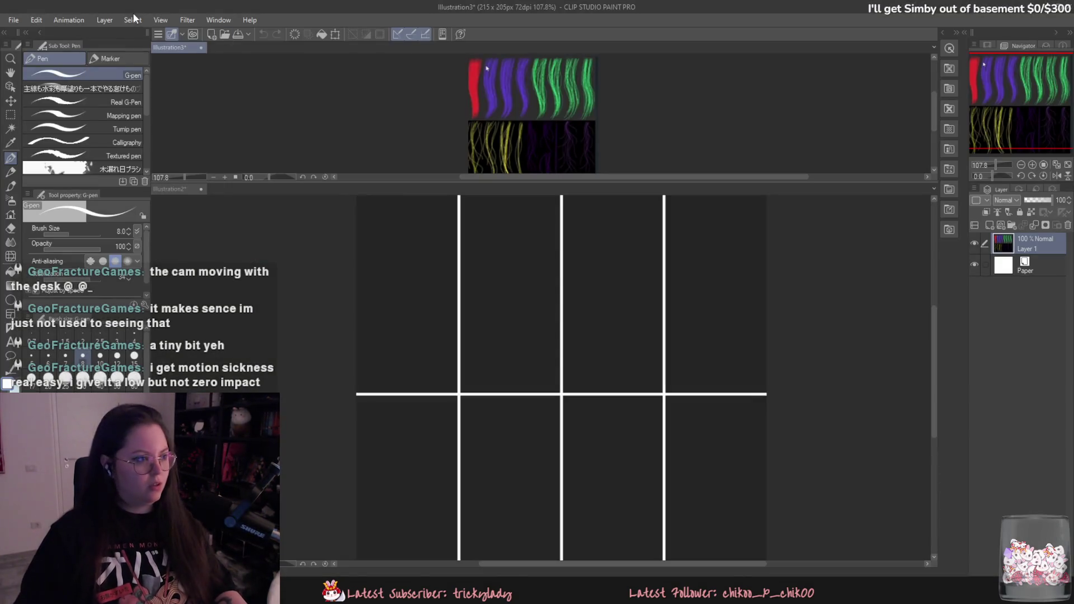
pyautogui.click(14, 19)
pyautogui.click(75, 47)
# Step: Dock the red-haired reference left of the canvas, widen its pane, and reactivate the grid document
pyautogui.moveTo(226, 48)
pyautogui.mouseDown()
pyautogui.moveTo(148, 191)
pyautogui.moveTo(152, 175)
pyautogui.mouseUp()
pyautogui.moveTo(542, 224)
pyautogui.mouseDown()
pyautogui.moveTo(215, 200)
pyautogui.moveTo(251, 207)
pyautogui.mouseUp()
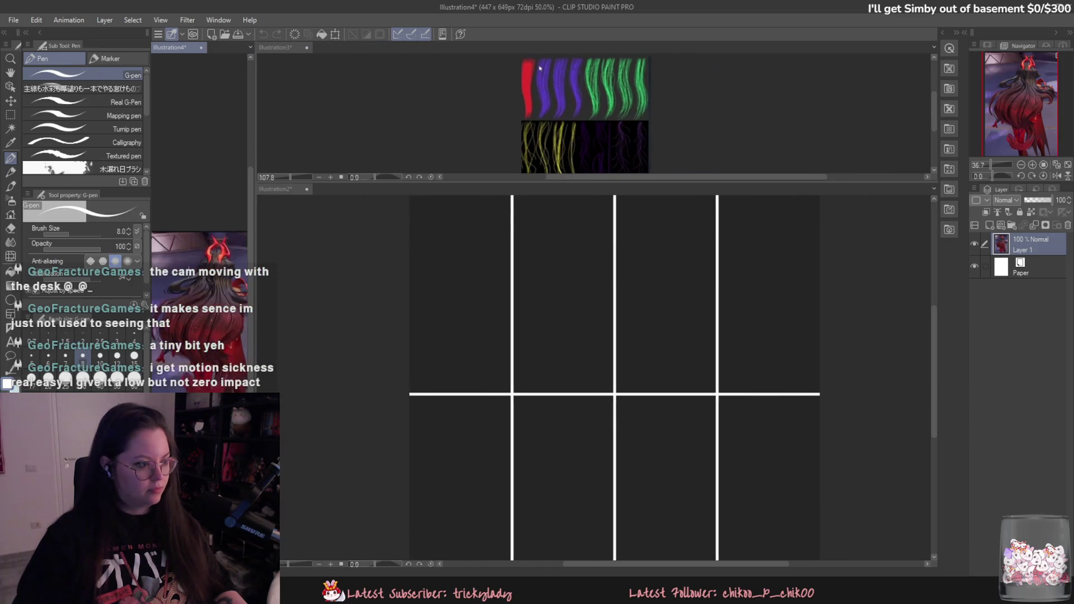
pyautogui.moveTo(253, 276); pyautogui.dragTo(396, 291)
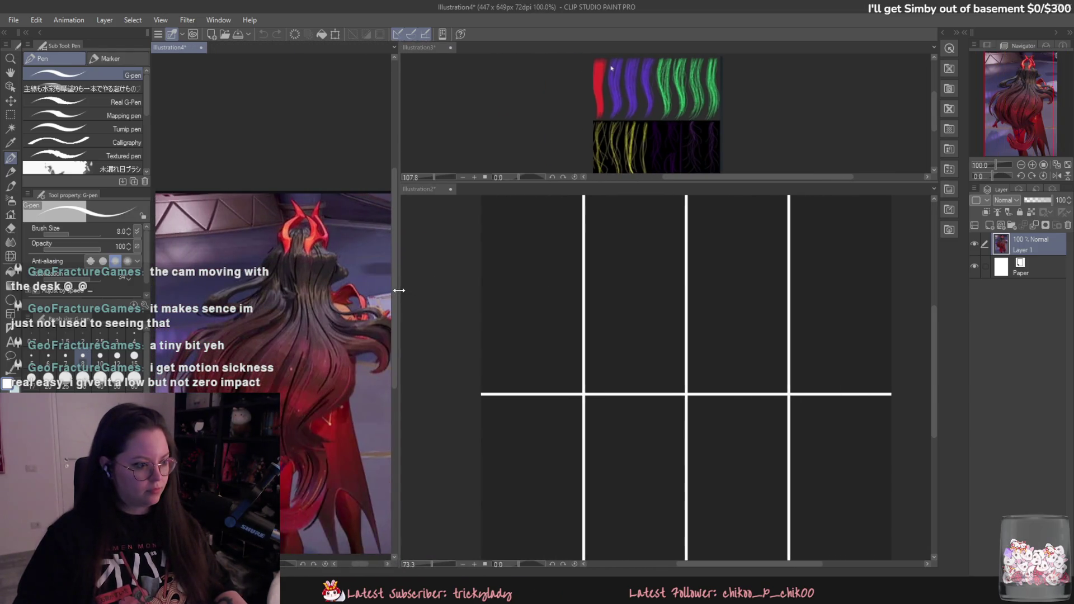
pyautogui.click(455, 311)
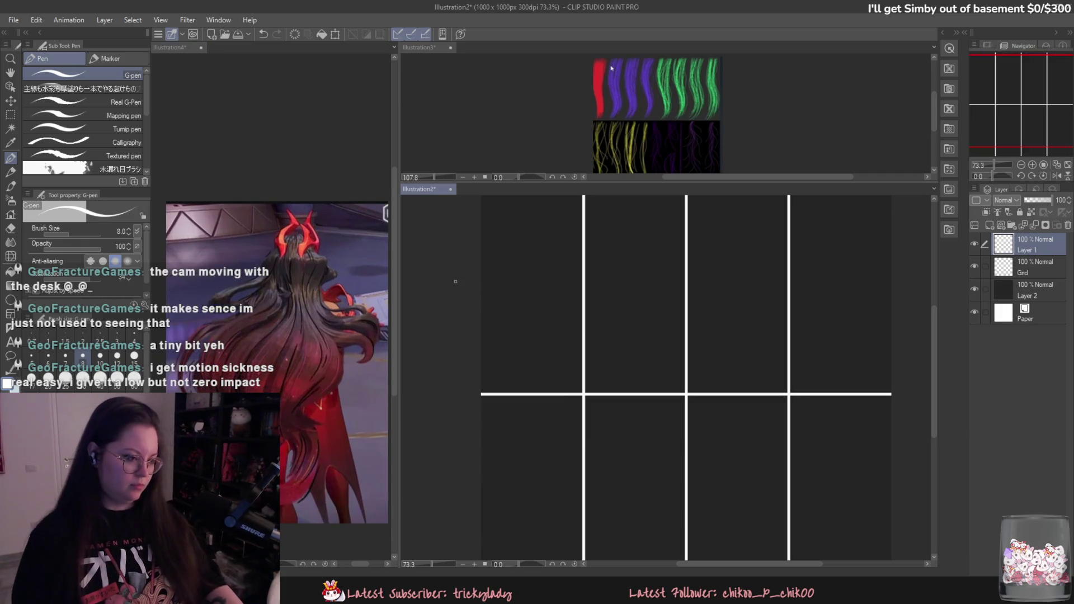
pyautogui.moveTo(526, 276); pyautogui.dragTo(517, 308)
pyautogui.hotkey('ctrl', 'z')
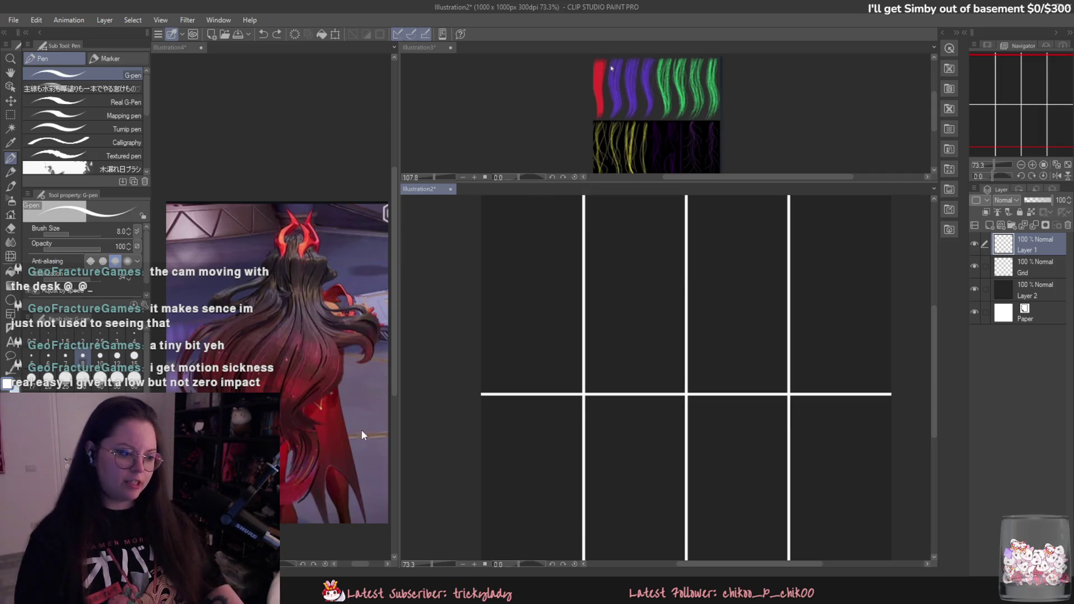
# Step: Draw the left curved edge of the hair clump in the top-left cell, retrying until it fits
pyautogui.moveTo(515, 230); pyautogui.dragTo(497, 291)
pyautogui.hotkey('ctrl', 'z')
pyautogui.moveTo(520, 209); pyautogui.dragTo(491, 281)
pyautogui.hotkey('ctrl', 'z')
pyautogui.moveTo(512, 218); pyautogui.dragTo(514, 372)
pyautogui.hotkey('ctrl', 'z')
pyautogui.moveTo(511, 216); pyautogui.dragTo(515, 375)
pyautogui.hotkey('ctrl', 'z')
# Step: Draw the clump's right edge and join the left curve to its top
pyautogui.hotkey('ctrl', 'z')
pyautogui.moveTo(510, 218); pyautogui.dragTo(522, 368)
pyautogui.moveTo(565, 209); pyautogui.dragTo(543, 372)
pyautogui.hotkey('ctrl', 'z')
pyautogui.moveTo(565, 207); pyautogui.dragTo(551, 311)
pyautogui.hotkey('ctrl', 'z')
pyautogui.hotkey('ctrl', 'z')
pyautogui.moveTo(564, 224); pyautogui.dragTo(532, 375)
pyautogui.hotkey('ctrl', 'z')
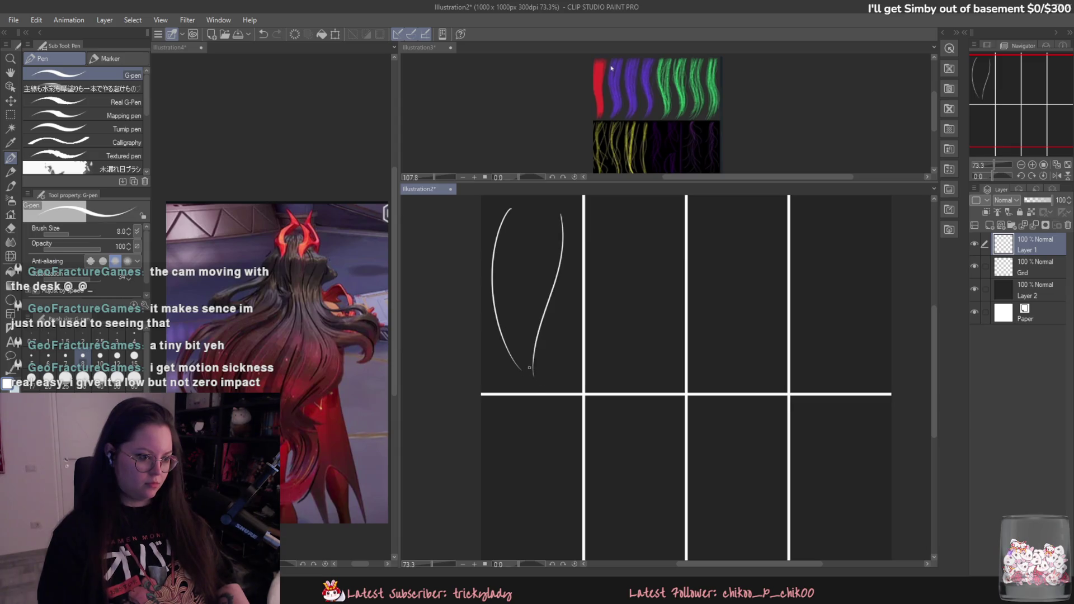
pyautogui.moveTo(510, 209)
pyautogui.mouseDown()
pyautogui.moveTo(537, 199)
pyautogui.moveTo(550, 220)
pyautogui.moveTo(558, 214)
pyautogui.moveTo(554, 260)
pyautogui.moveTo(510, 223)
pyautogui.moveTo(496, 303)
pyautogui.mouseUp()
# Step: Add several inner strand lines running down inside the clump
pyautogui.hotkey('ctrl', 'z')
pyautogui.hotkey('ctrl', 'z')
pyautogui.hotkey('ctrl', 'z')
pyautogui.hotkey('ctrl', 'z')
pyautogui.hotkey('ctrl', 'z')
pyautogui.moveTo(536, 199)
pyautogui.mouseDown()
pyautogui.moveTo(524, 215)
pyautogui.moveTo(507, 323)
pyautogui.mouseUp()
pyautogui.moveTo(535, 211); pyautogui.dragTo(517, 292)
pyautogui.hotkey('ctrl', 'z')
pyautogui.moveTo(530, 235); pyautogui.dragTo(521, 294)
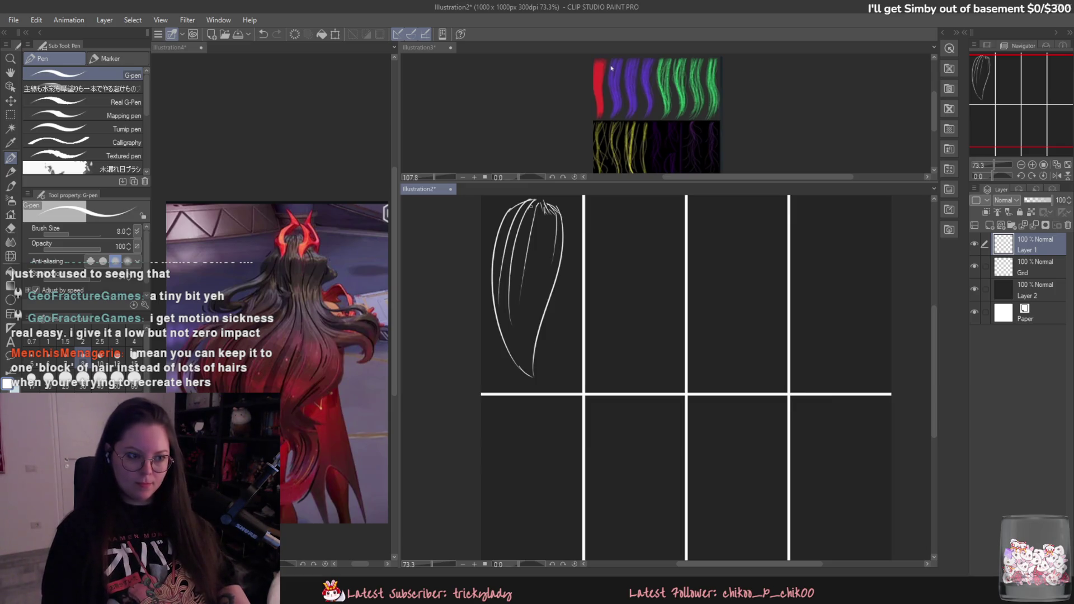
pyautogui.moveTo(529, 210); pyautogui.dragTo(531, 293)
pyautogui.moveTo(543, 208); pyautogui.dragTo(533, 295)
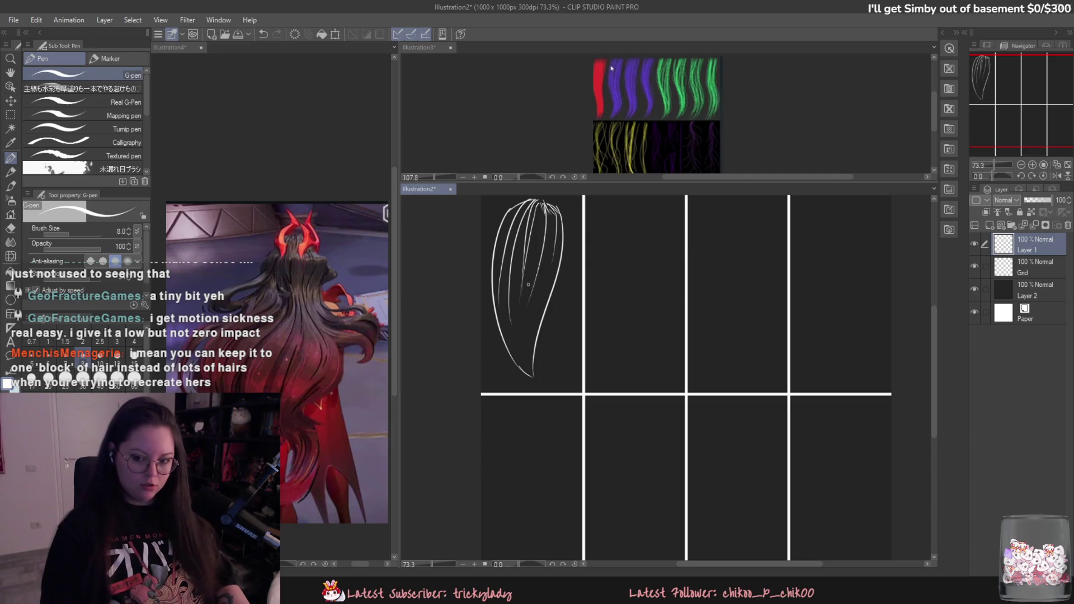
# Step: Remove a stray loop around the cell and zoom out to see the whole grid
pyautogui.moveTo(500, 394)
pyautogui.mouseDown()
pyautogui.moveTo(687, 346)
pyautogui.moveTo(529, 223)
pyautogui.moveTo(523, 398)
pyautogui.moveTo(647, 392)
pyautogui.mouseUp()
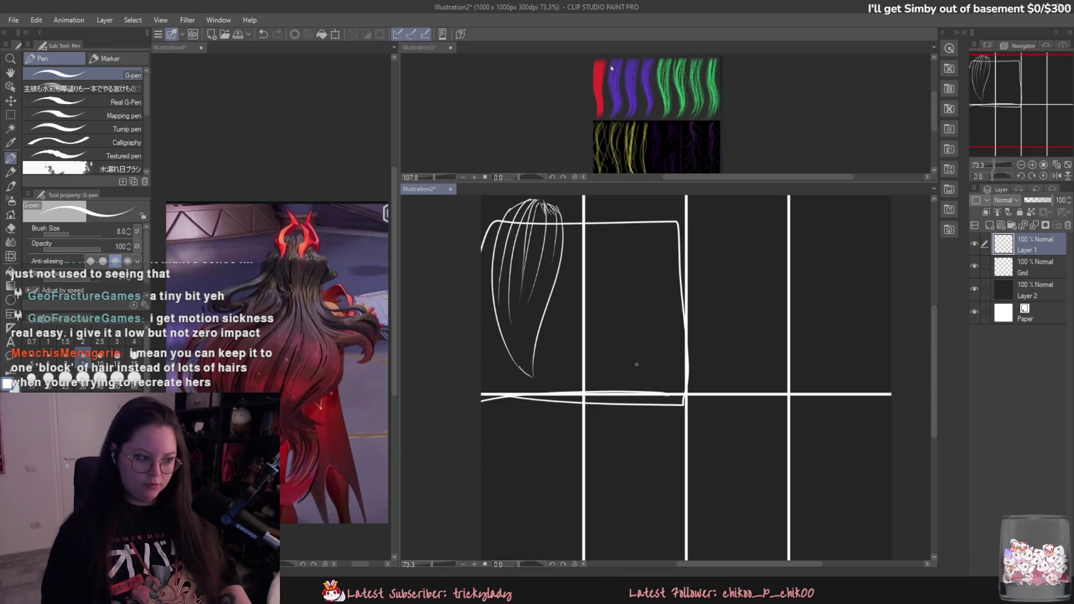
pyautogui.hotkey('ctrl', 'z')
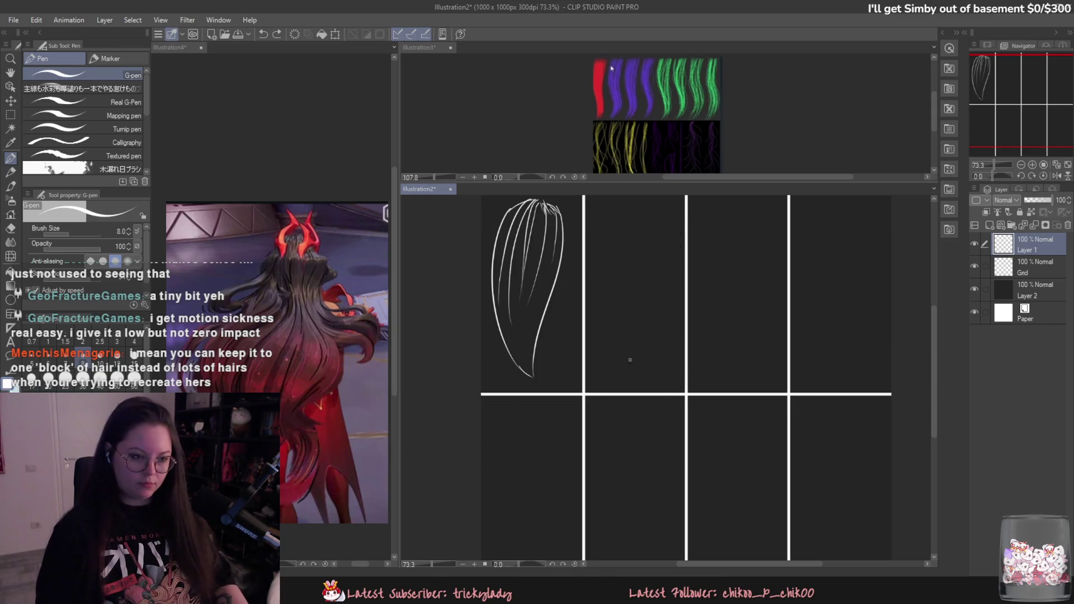
pyautogui.moveTo(629, 353)
pyautogui.keyDown('ctrl'); pyautogui.mouseDown()
pyautogui.moveTo(619, 434)
pyautogui.moveTo(688, 376)
pyautogui.moveTo(694, 408)
pyautogui.moveTo(713, 409)
pyautogui.mouseUp(); pyautogui.keyUp('ctrl')
pyautogui.moveTo(556, 316)
pyautogui.mouseDown()
pyautogui.moveTo(596, 498)
pyautogui.moveTo(557, 291)
pyautogui.mouseUp()
pyautogui.hotkey('ctrl', 'z')
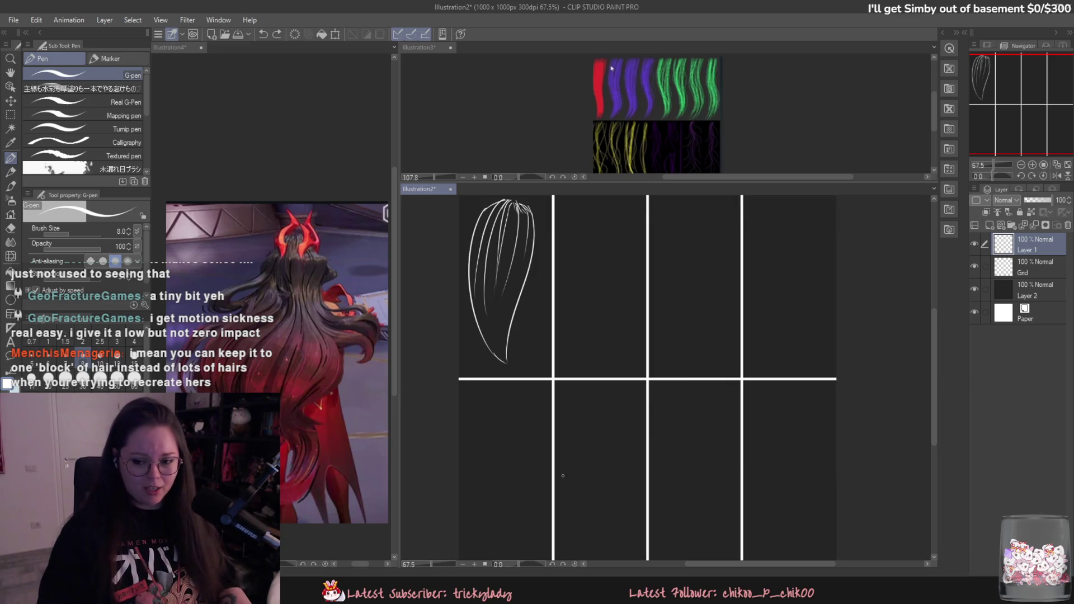
pyautogui.moveTo(563, 475)
pyautogui.keyDown('ctrl'); pyautogui.mouseDown()
pyautogui.moveTo(606, 412)
pyautogui.moveTo(587, 363)
pyautogui.moveTo(542, 335)
pyautogui.moveTo(574, 196)
pyautogui.mouseUp(); pyautogui.keyUp('ctrl')
# Step: Undo test strokes and X marks in the lower cells, then add strands along the clump's left edge
pyautogui.moveTo(584, 260); pyautogui.dragTo(576, 347)
pyautogui.hotkey('ctrl', 'z')
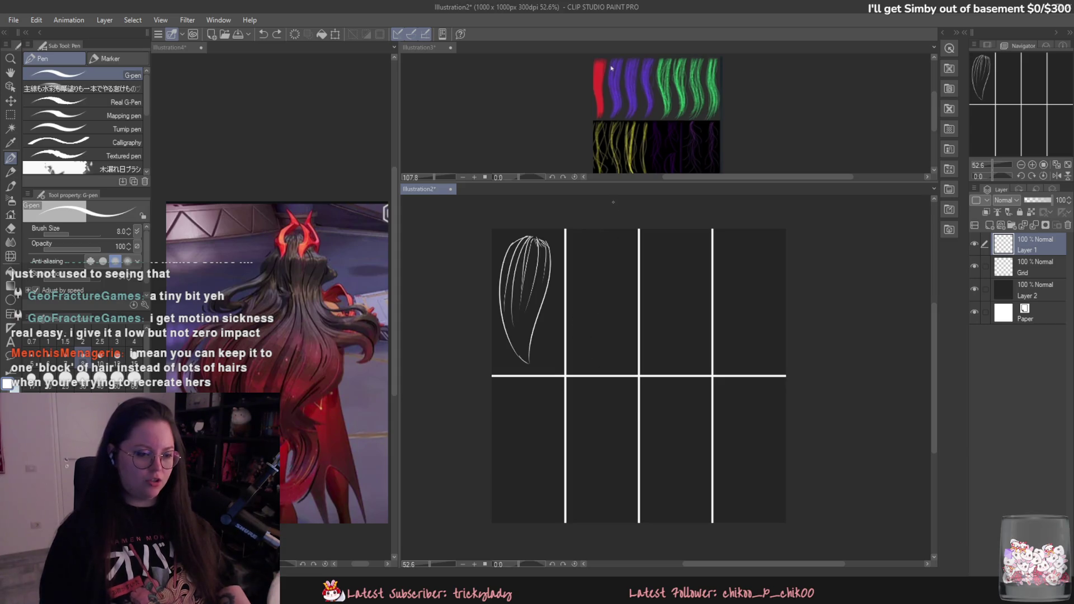
pyautogui.moveTo(515, 437)
pyautogui.mouseDown()
pyautogui.moveTo(766, 463)
pyautogui.moveTo(770, 431)
pyautogui.mouseUp()
pyautogui.hotkey('ctrl', 'z')
pyautogui.moveTo(526, 436); pyautogui.dragTo(529, 469)
pyautogui.moveTo(602, 449); pyautogui.dragTo(586, 478)
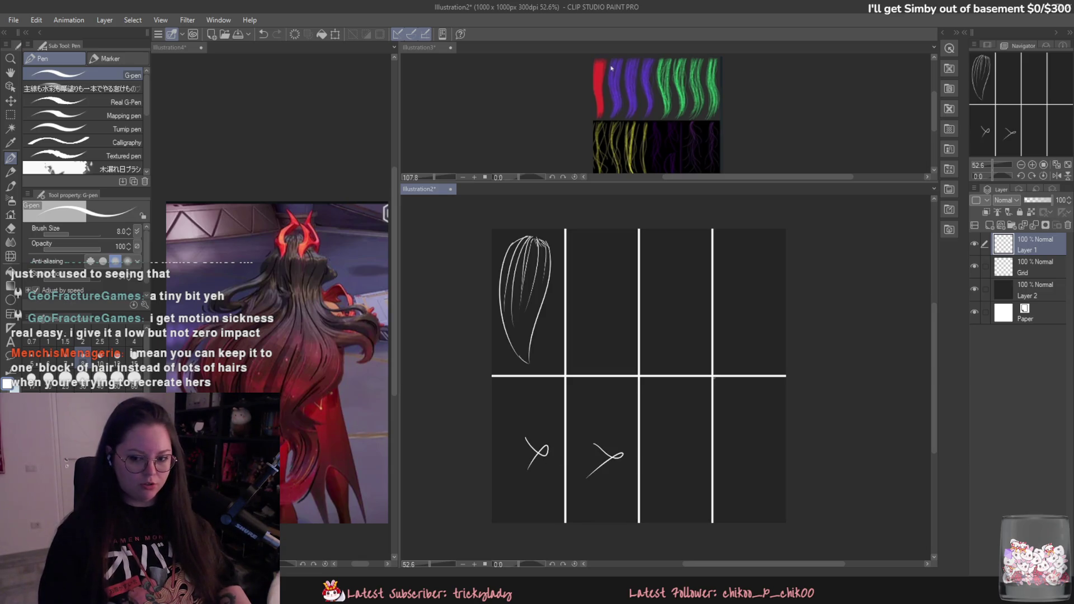
pyautogui.hotkey('ctrl', 'z')
pyautogui.hotkey('ctrl', 'z')
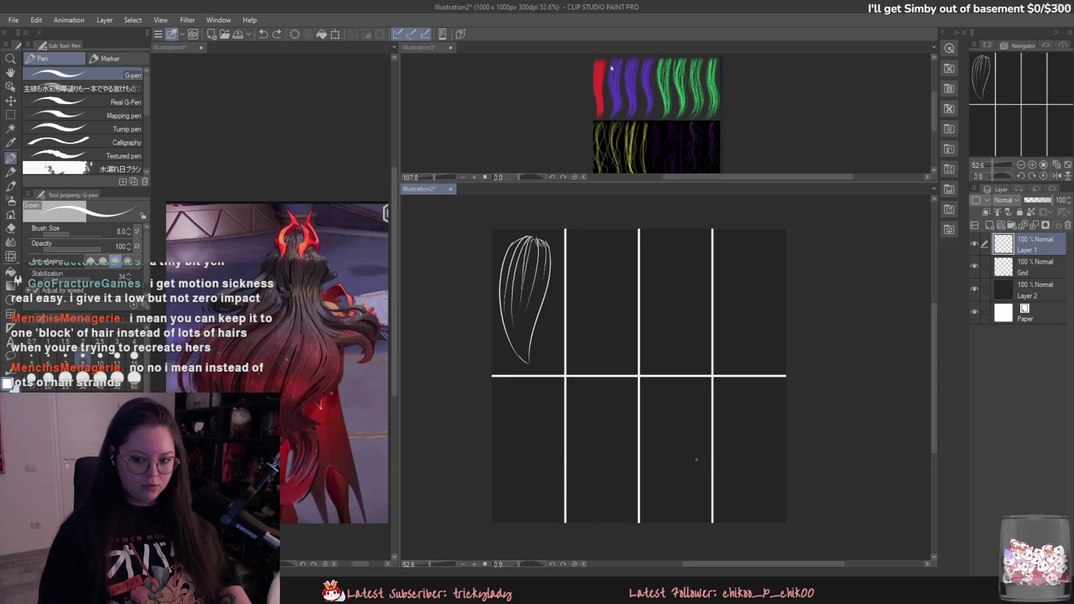
pyautogui.scroll(3, 515, 232)
pyautogui.moveTo(522, 257)
pyautogui.mouseDown()
pyautogui.moveTo(539, 480)
pyautogui.moveTo(522, 376)
pyautogui.mouseUp()
# Step: On a new layer over the red-haired reference, trace three white hair-flow lines down her back hair
pyautogui.click(284, 281)
pyautogui.hotkey('ctrl', 'shift', 'n')
pyautogui.moveTo(286, 288)
pyautogui.mouseDown()
pyautogui.moveTo(283, 315)
pyautogui.moveTo(252, 351)
pyautogui.mouseUp()
pyautogui.moveTo(295, 298); pyautogui.dragTo(268, 391)
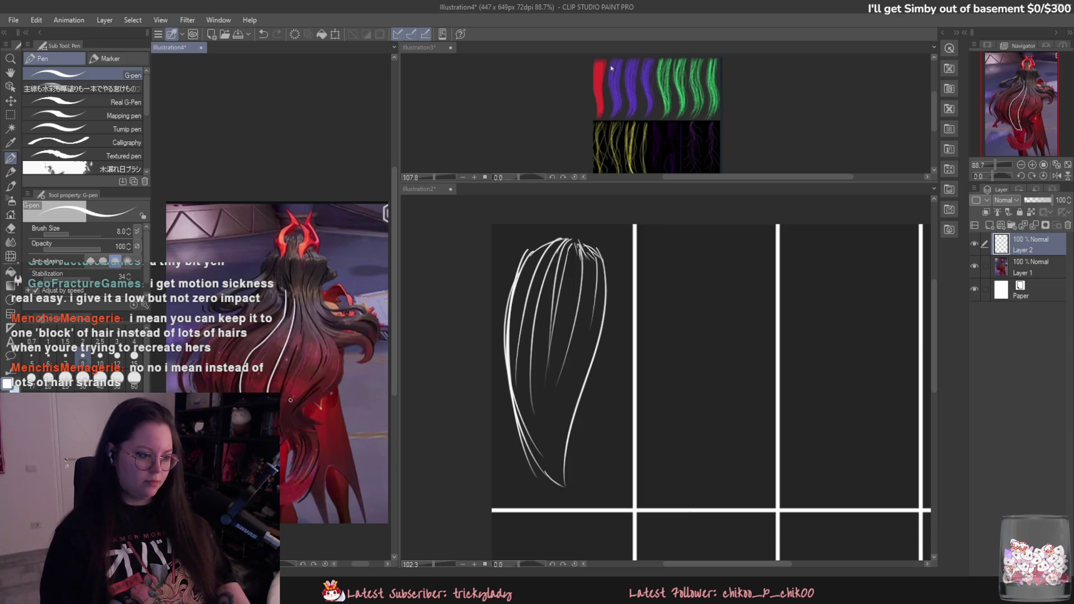
pyautogui.moveTo(289, 258); pyautogui.dragTo(296, 311)
pyautogui.hotkey('ctrl', 'z')
pyautogui.hotkey('ctrl', 'z')
pyautogui.moveTo(285, 276); pyautogui.dragTo(281, 305)
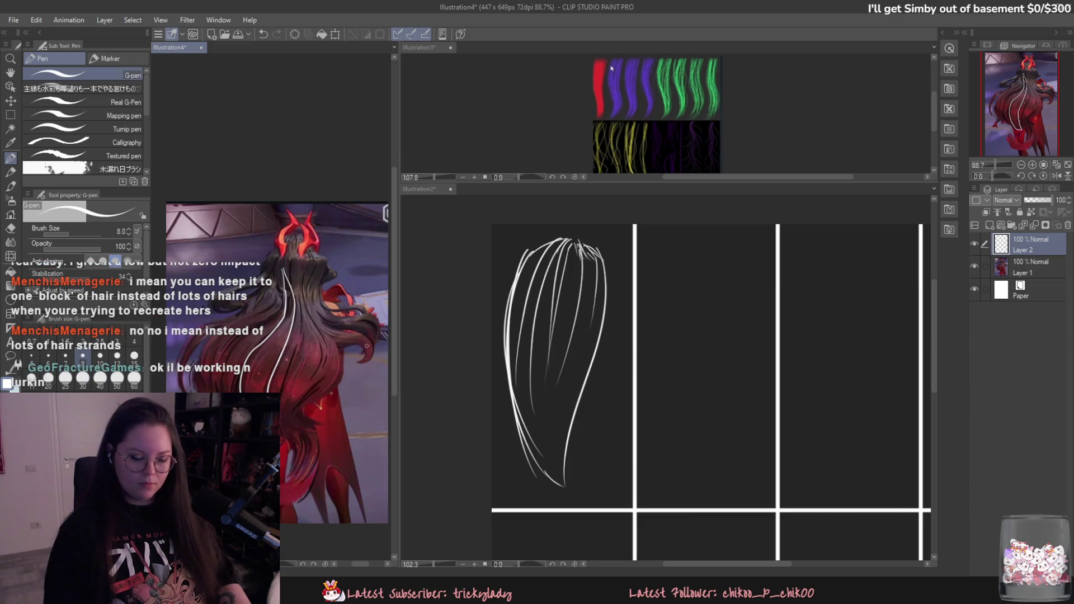
# Step: Back on the grid canvas, add a long inner strand down the hair clump
pyautogui.click(505, 267)
pyautogui.hotkey('ctrl', 'z')
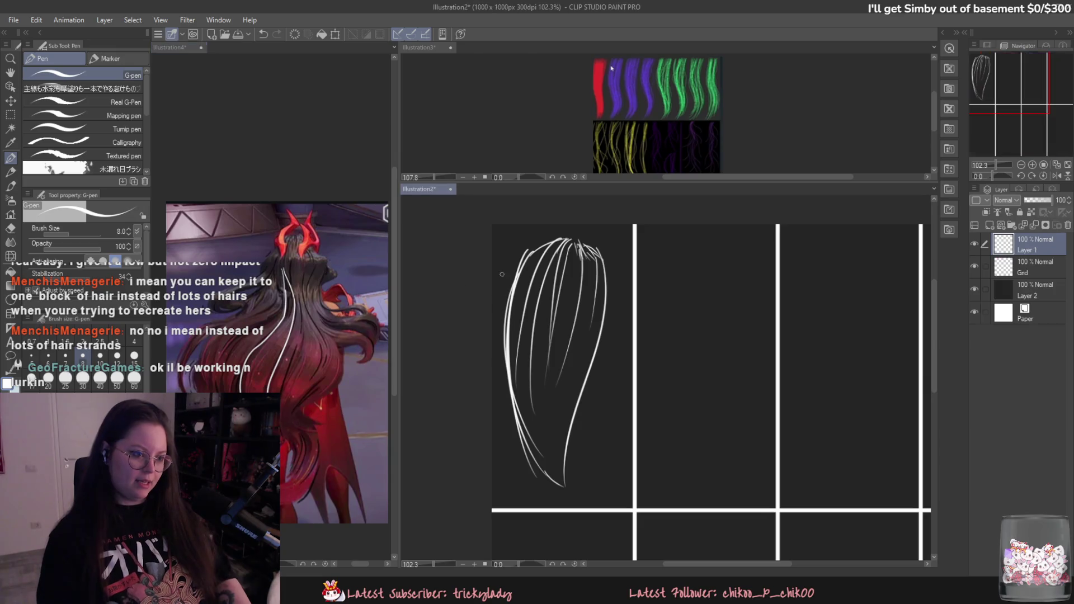
pyautogui.moveTo(512, 243)
pyautogui.mouseDown()
pyautogui.moveTo(540, 447)
pyautogui.moveTo(520, 425)
pyautogui.moveTo(551, 476)
pyautogui.mouseUp()
pyautogui.hotkey('ctrl', 'z')
pyautogui.moveTo(521, 435); pyautogui.dragTo(559, 496)
pyautogui.hotkey('ctrl', 'z')
pyautogui.moveTo(534, 260); pyautogui.dragTo(539, 444)
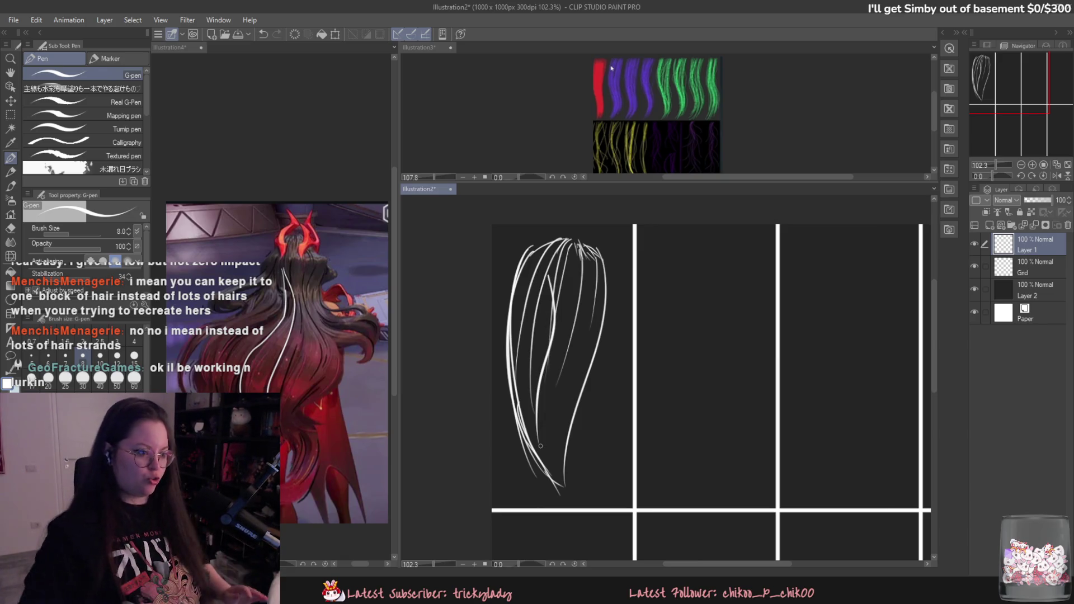
# Step: Add a long strand along the clump's right side and a curving strand at its tip
pyautogui.moveTo(608, 248); pyautogui.dragTo(602, 321)
pyautogui.hotkey('ctrl', 'z')
pyautogui.moveTo(593, 237)
pyautogui.mouseDown()
pyautogui.moveTo(570, 484)
pyautogui.moveTo(579, 493)
pyautogui.mouseUp()
pyautogui.moveTo(523, 430)
pyautogui.mouseDown()
pyautogui.moveTo(568, 487)
pyautogui.moveTo(591, 495)
pyautogui.mouseUp()
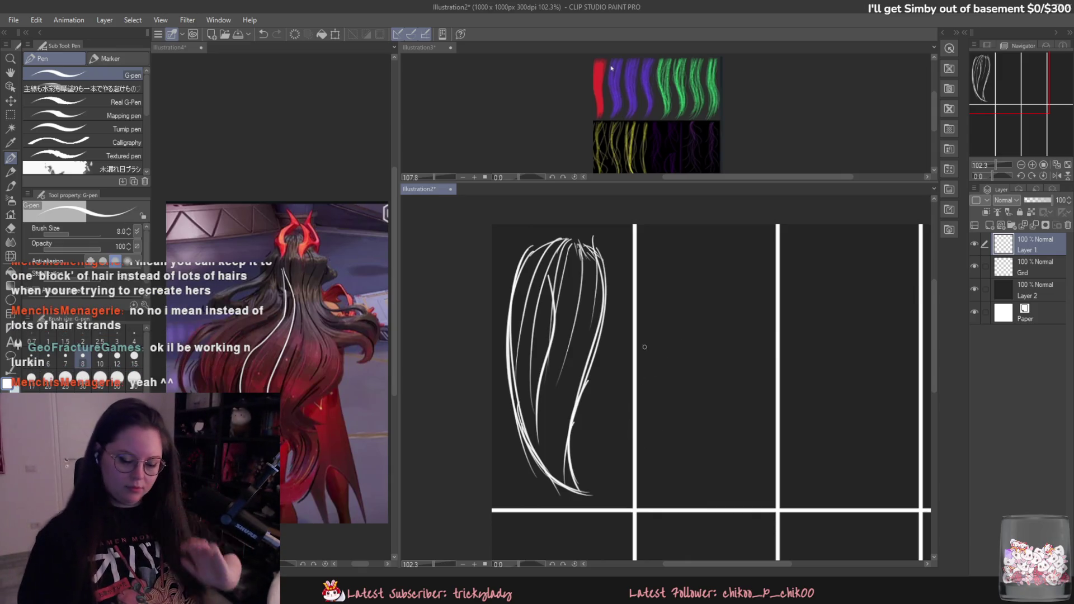
pyautogui.moveTo(604, 415); pyautogui.dragTo(581, 419)
pyautogui.hotkey('ctrl', 'z')
pyautogui.hotkey('ctrl', 'z')
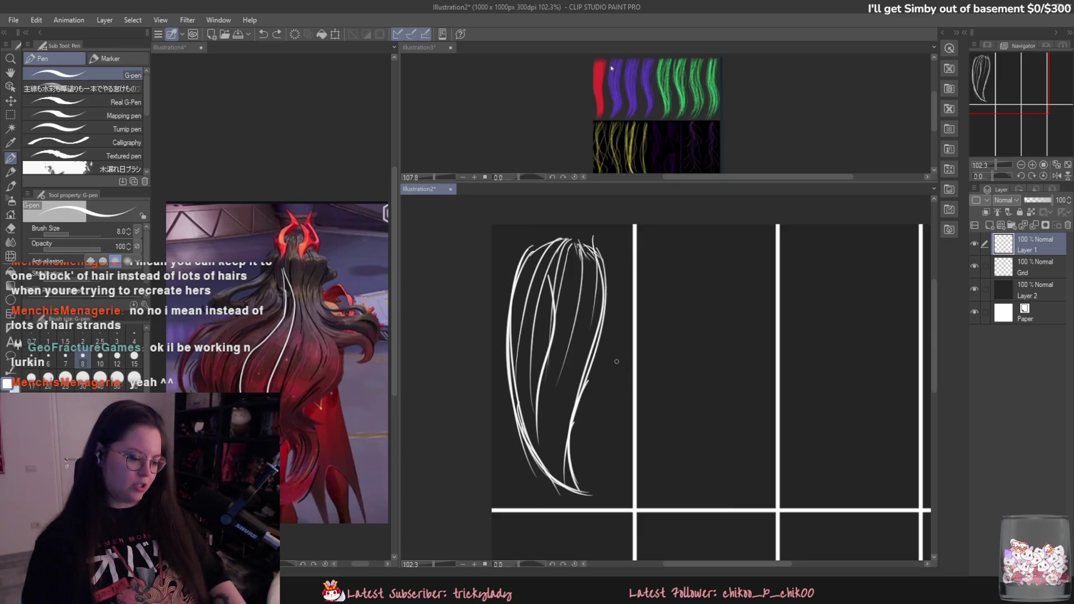
# Step: Zoom the view to 78.4%, then to 107.5% on the hair sketch
pyautogui.press('/')
pyautogui.moveTo(615, 381)
pyautogui.mouseDown()
pyautogui.moveTo(655, 434)
pyautogui.moveTo(668, 358)
pyautogui.mouseUp()
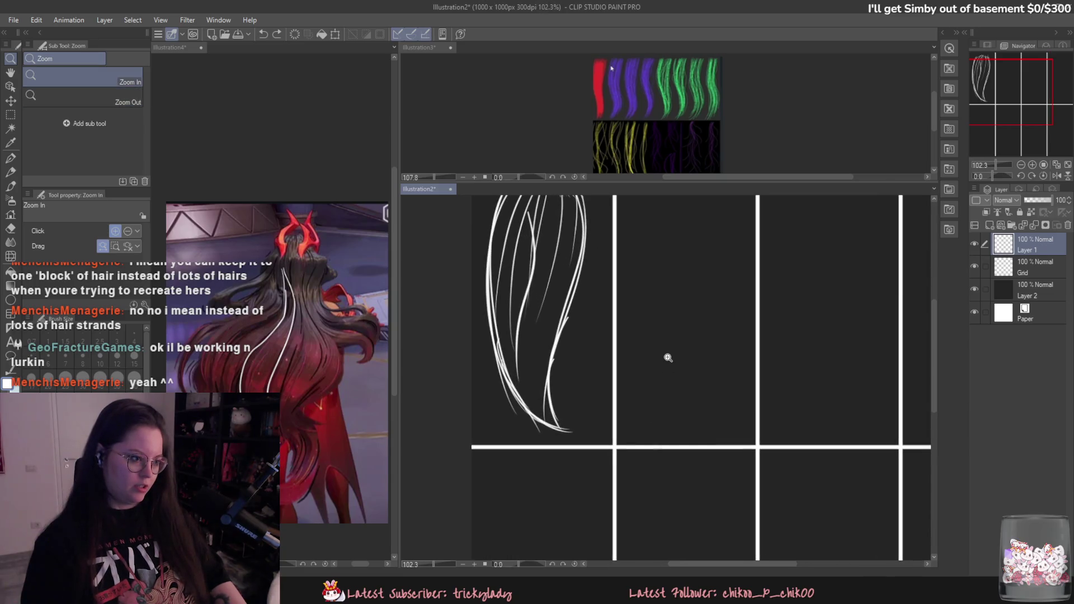
pyautogui.keyDown('alt'); pyautogui.click(663, 396); pyautogui.keyUp('alt')
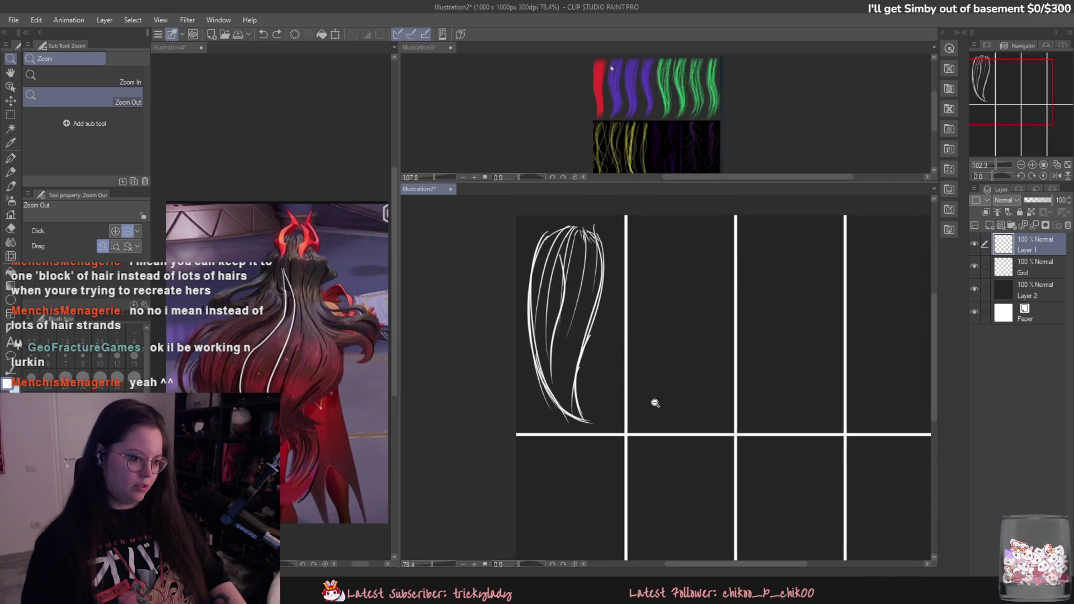
pyautogui.click(679, 346)
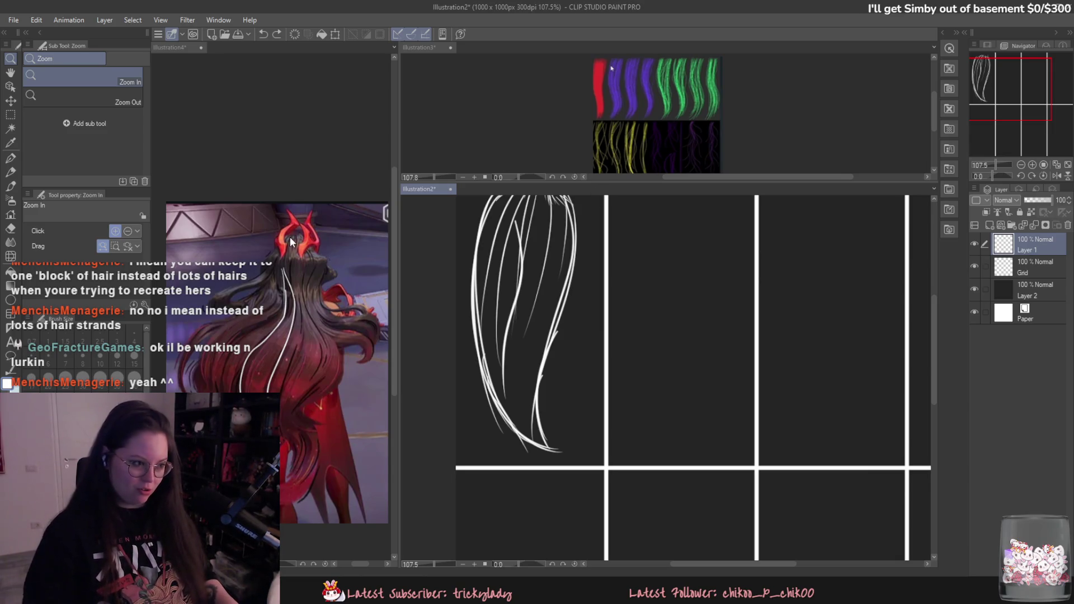
pyautogui.click(335, 249)
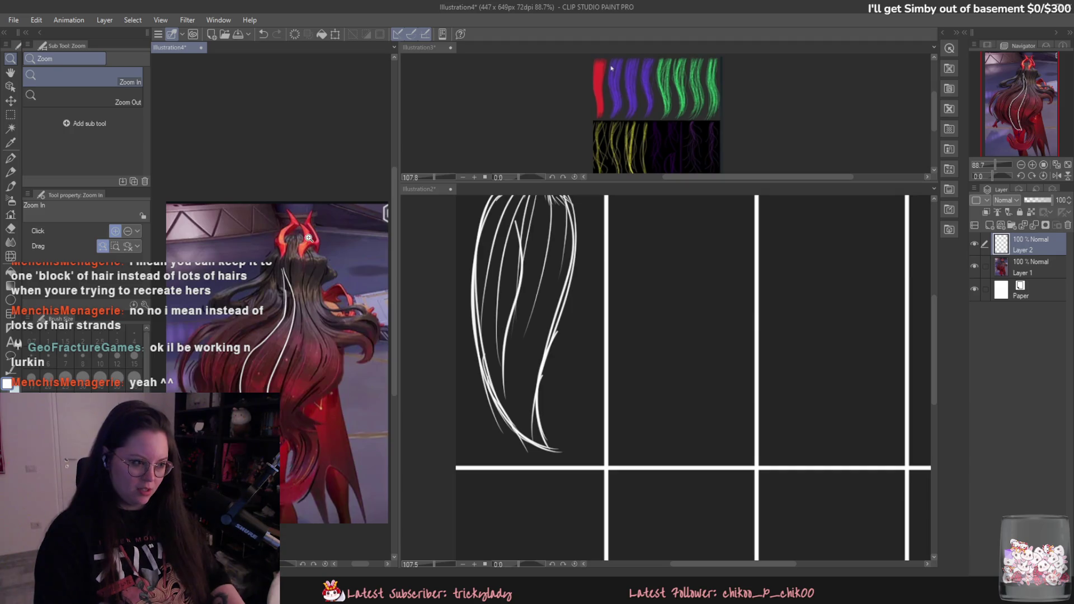
# Step: With the G-pen, trace long white hair-flow lines down the reference's back hair, redoing the lower part
pyautogui.press('p')
pyautogui.moveTo(297, 236); pyautogui.dragTo(302, 320)
pyautogui.moveTo(288, 234); pyautogui.dragTo(307, 336)
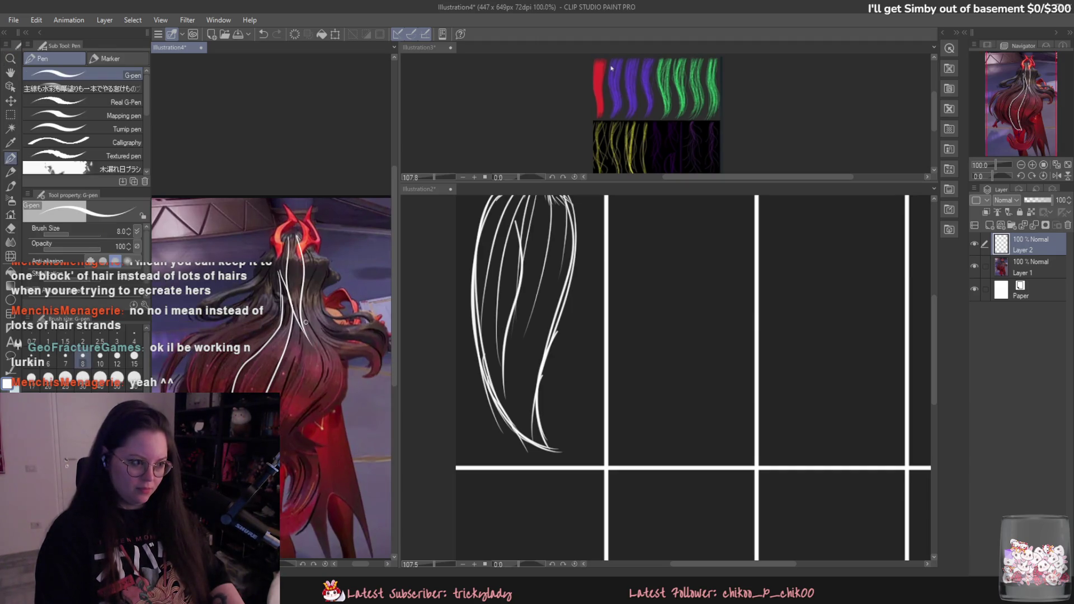
pyautogui.hotkey('ctrl', 'z')
pyautogui.moveTo(313, 249)
pyautogui.mouseDown()
pyautogui.moveTo(296, 368)
pyautogui.moveTo(278, 391)
pyautogui.mouseUp()
pyautogui.hotkey('ctrl', 'z')
pyautogui.moveTo(293, 330); pyautogui.dragTo(268, 388)
pyautogui.moveTo(303, 341); pyautogui.dragTo(280, 406)
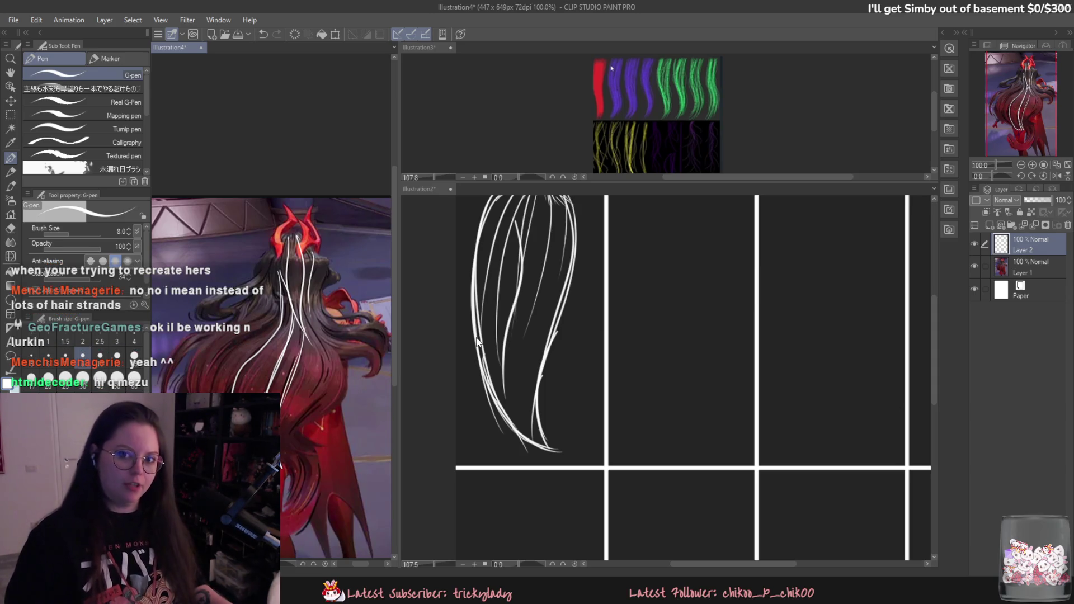
pyautogui.hotkey('ctrl', 'z')
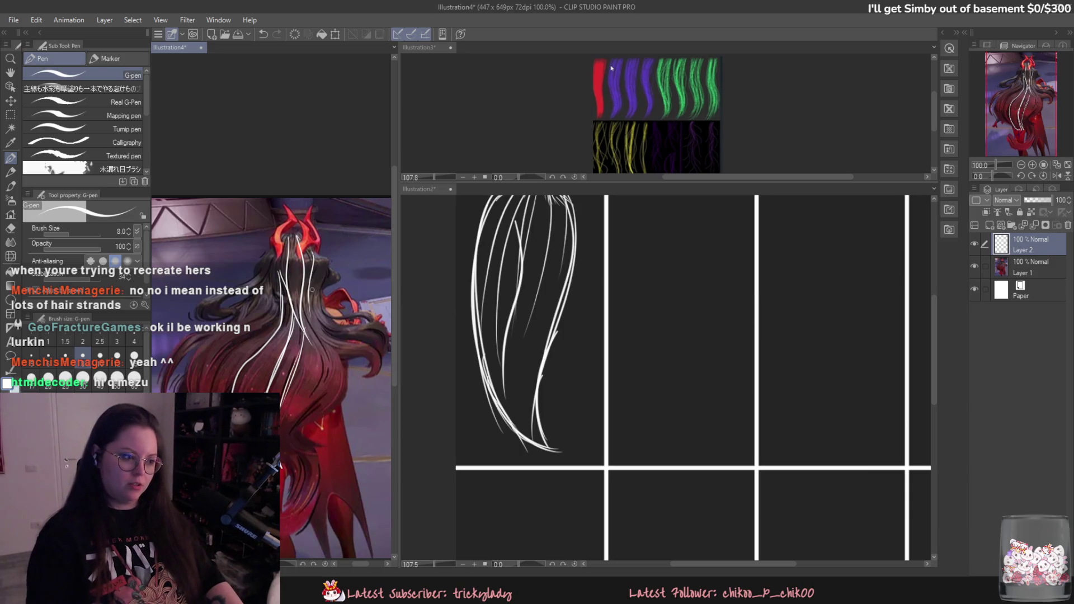
# Step: Trace more hair lines on the reference's lower, right and lower-left hair
pyautogui.moveTo(285, 441); pyautogui.dragTo(291, 362)
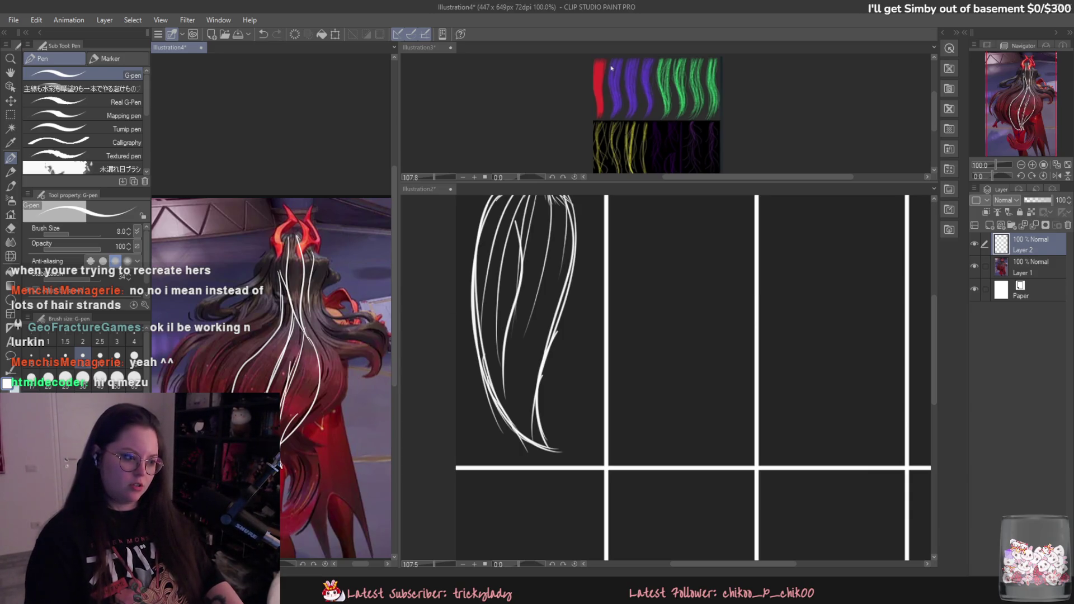
pyautogui.moveTo(317, 407); pyautogui.dragTo(320, 313)
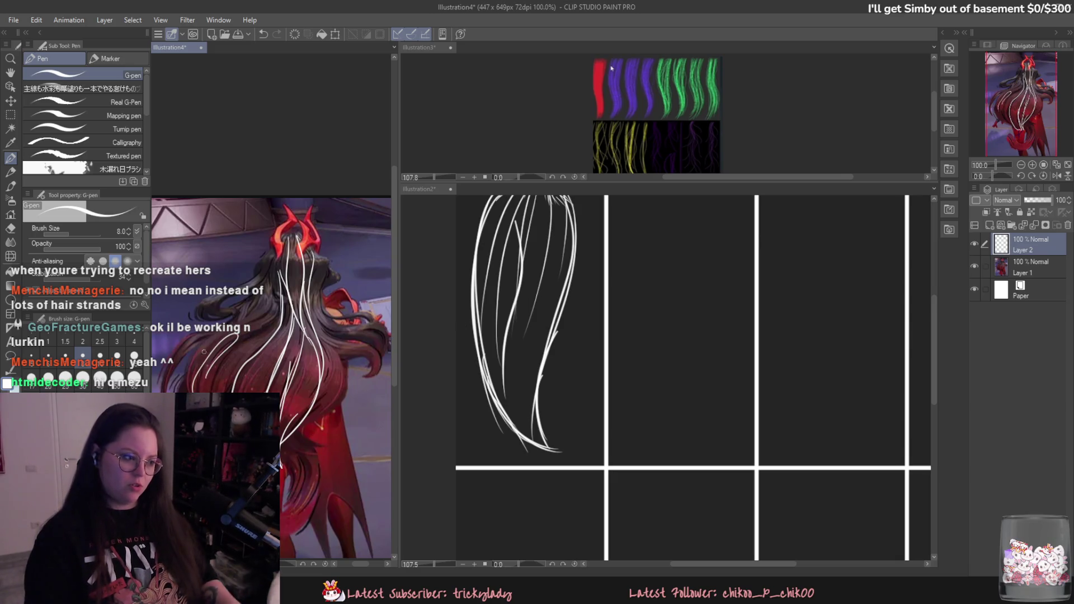
pyautogui.moveTo(161, 382); pyautogui.dragTo(205, 322)
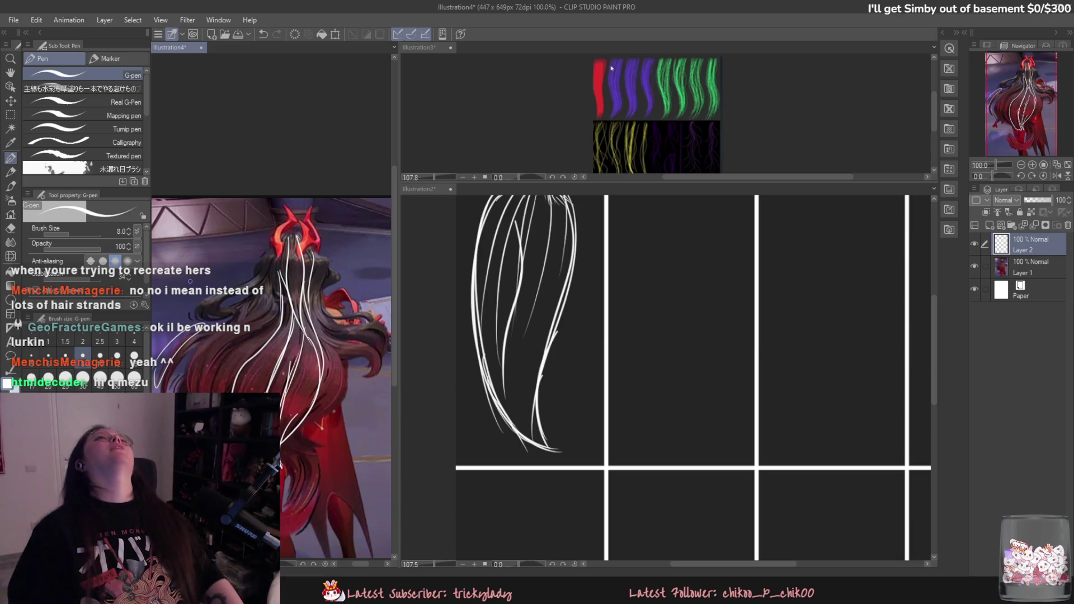